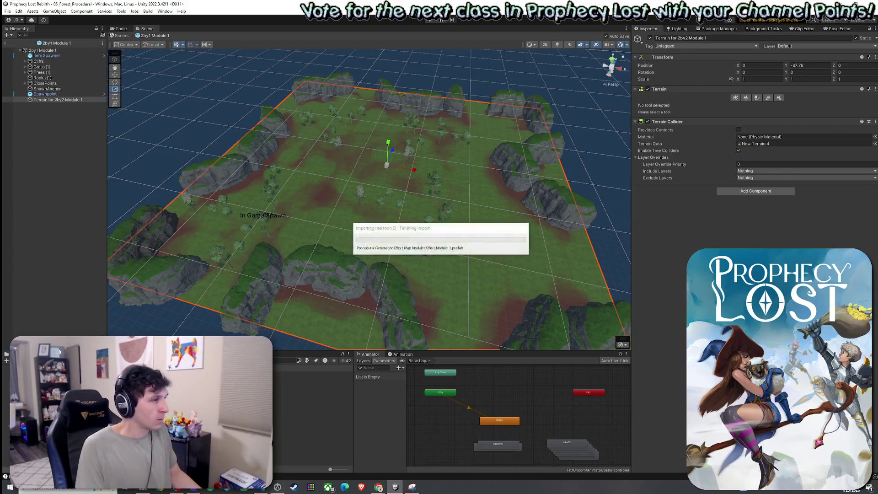
Step: Delete the old 2by2 module terrain and create a new Terrain object
click(48, 99)
key(Delete)
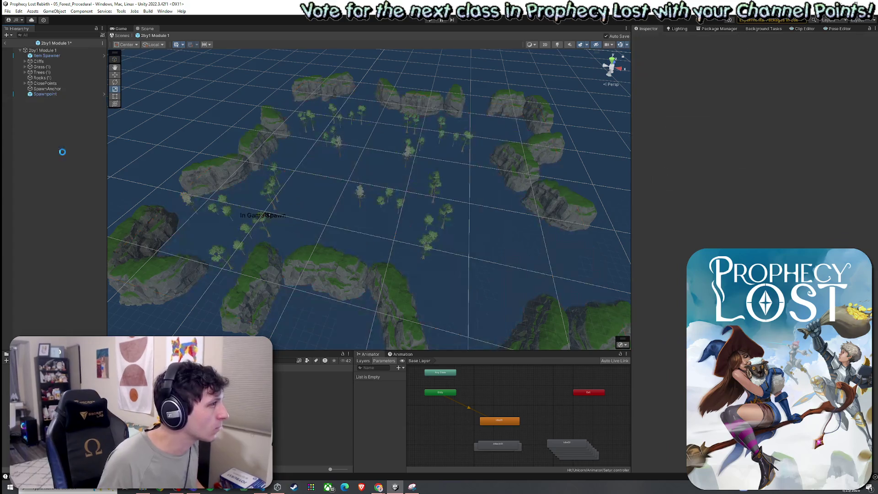
right_click(58, 127)
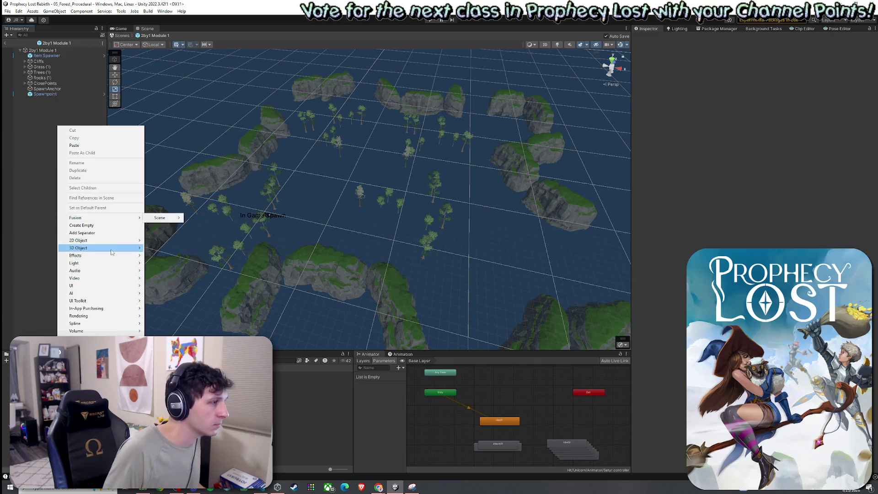
mouse_move(96, 247)
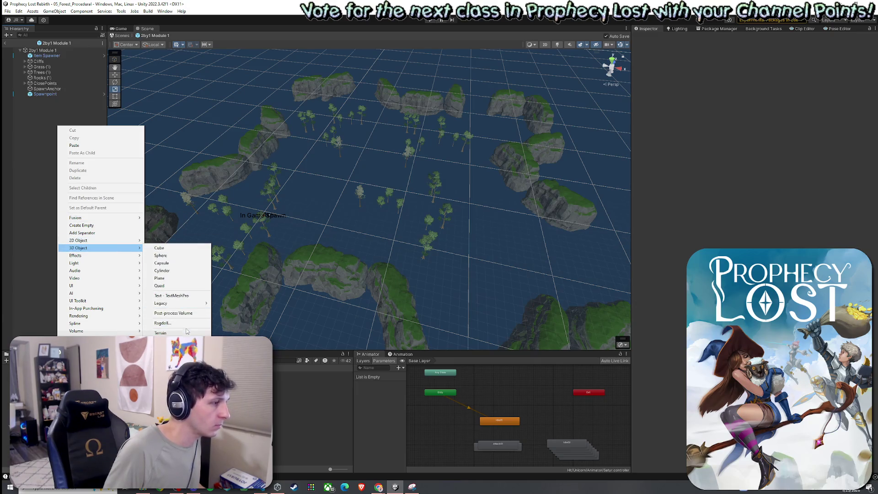
key(Escape)
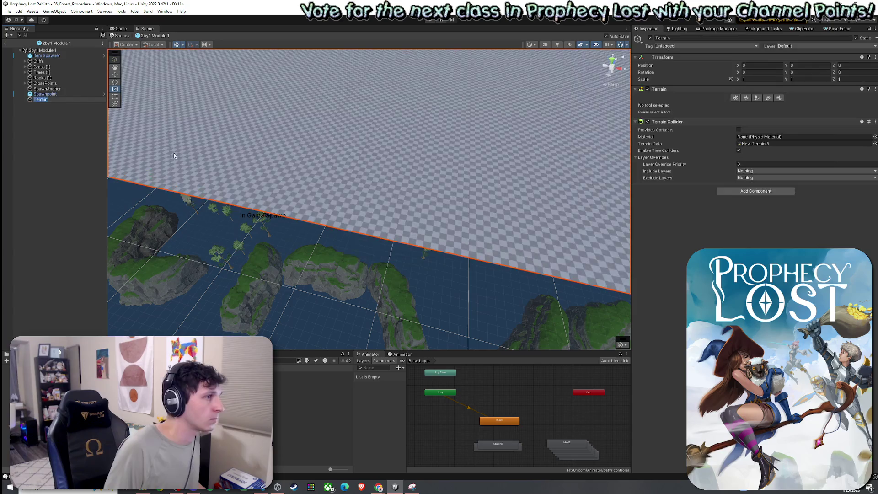
Step: Lower the new terrain to Y -67.76 and reduce its width and length in Terrain Settings
click(806, 65)
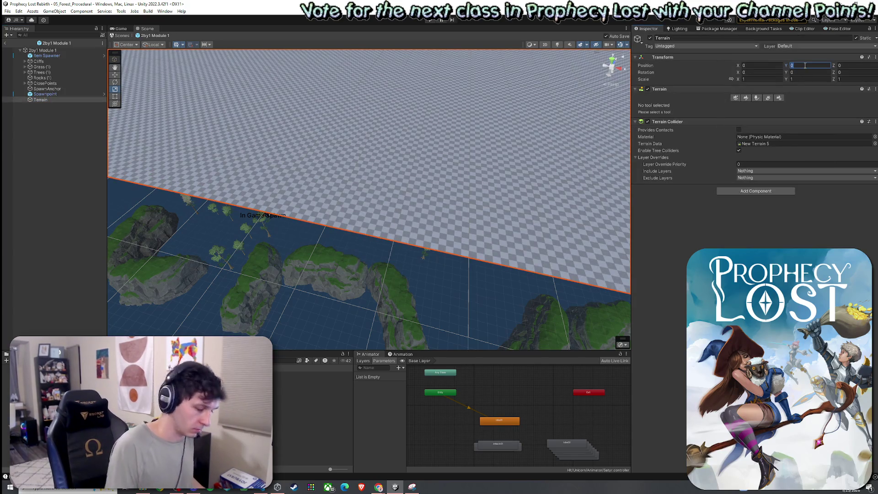
text(-67.76)
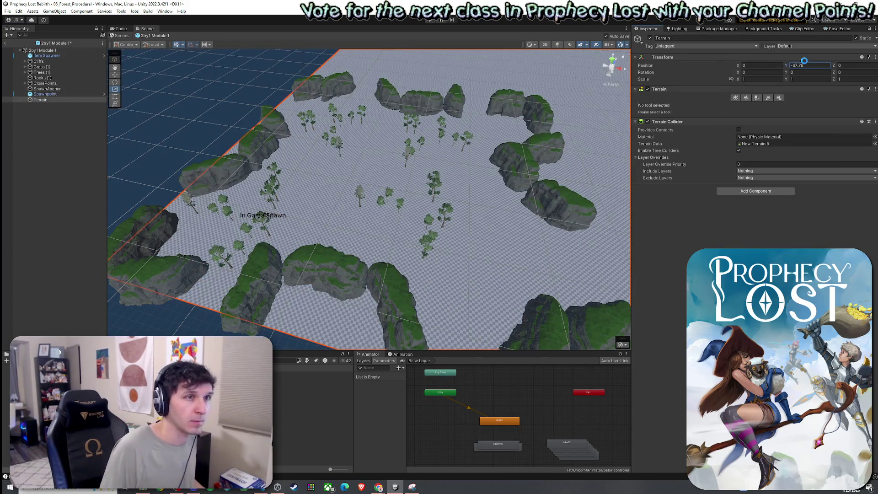
click(779, 99)
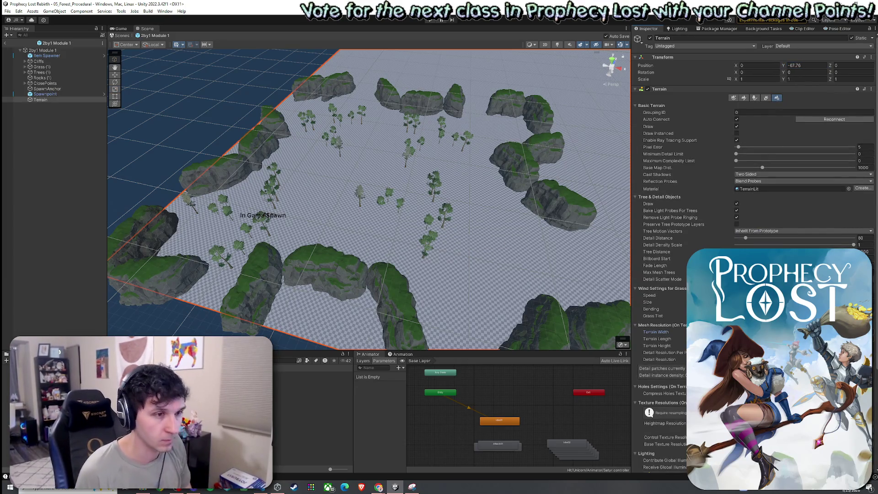
key(Tab)
key(Return)
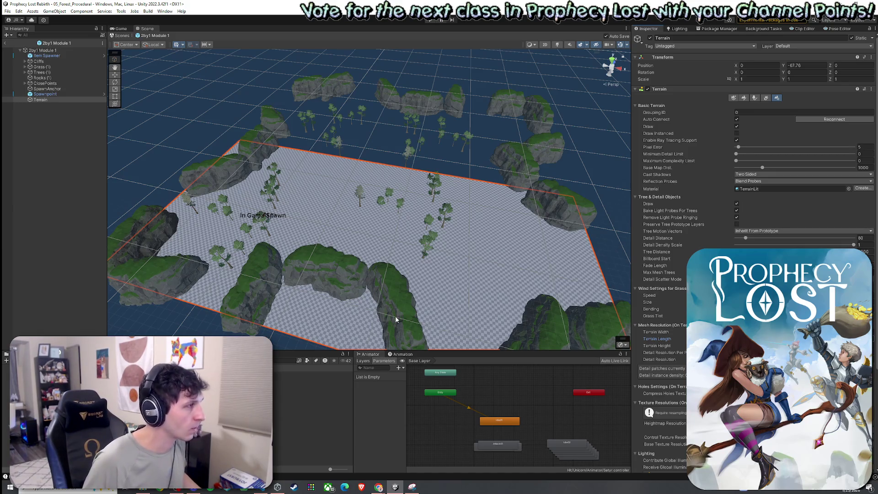
mouse_move(377, 309)
mouse_down()
mouse_move(334, 279)
mouse_move(573, 217)
mouse_up()
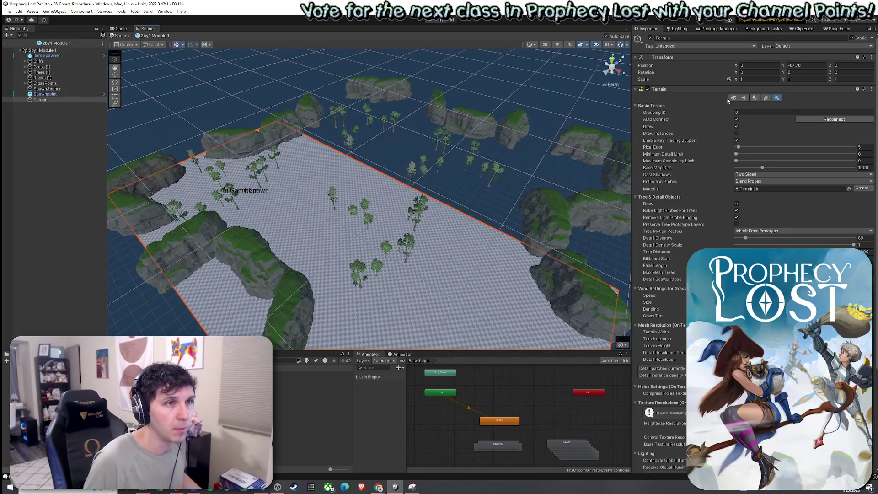
Step: Add a Dirt terrain layer in Paint Texture mode
click(745, 99)
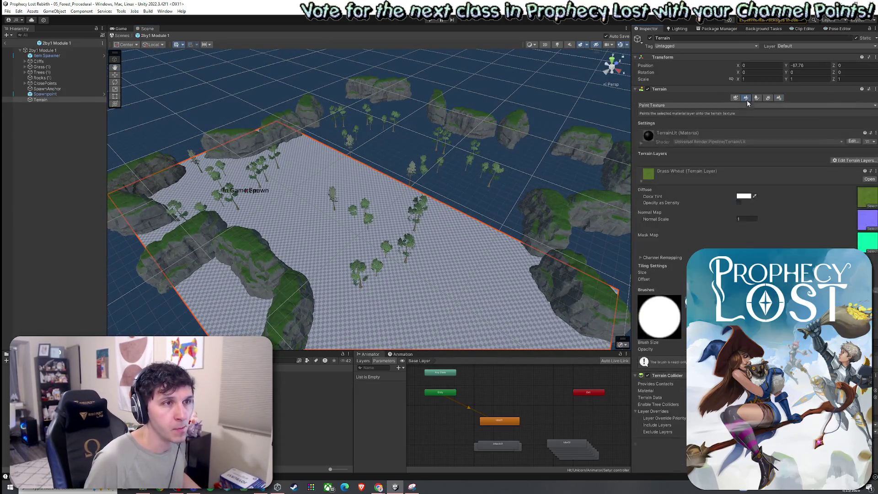
click(856, 161)
click(844, 169)
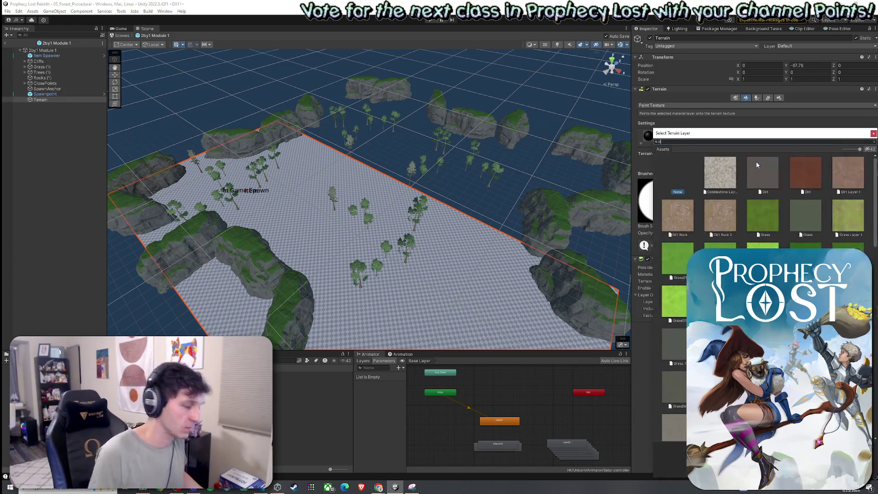
text(dirt)
double_click(759, 174)
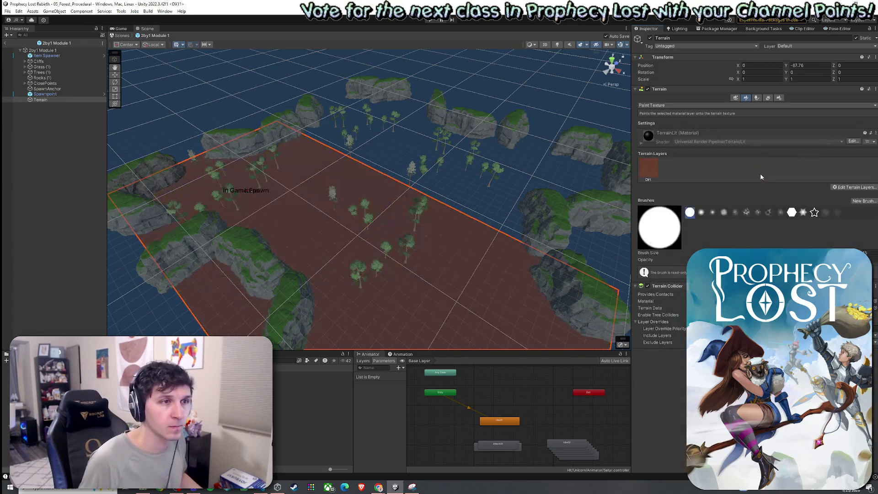
Step: Add a GrassWheat terrain layer to the terrain
click(848, 188)
click(844, 196)
text(whe)
double_click(721, 176)
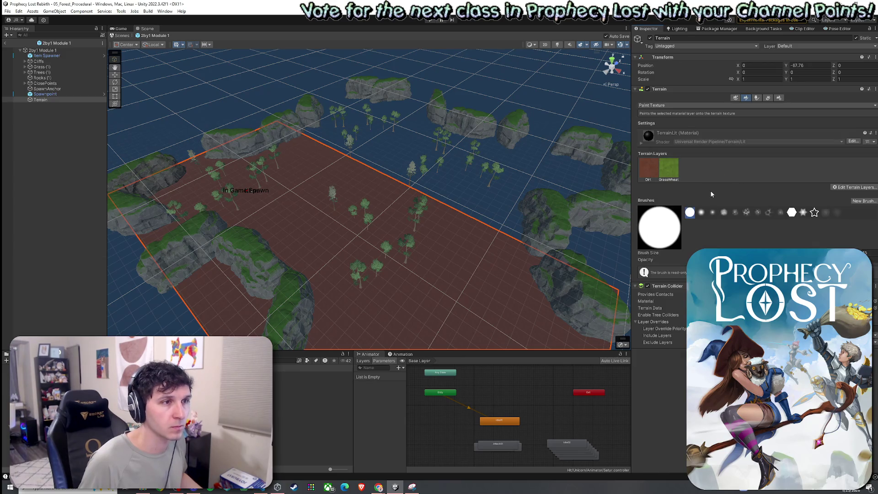
Step: Brush GrassWheat across most of the terrain, leaving a few dirt patches, then select the left cliffs
click(670, 172)
drag(340, 228, 270, 201)
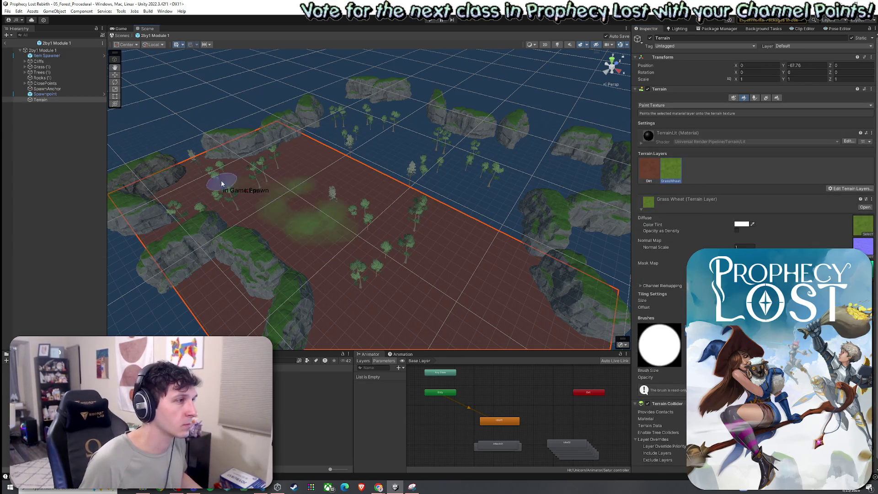
mouse_move(208, 188)
mouse_down()
mouse_move(205, 198)
mouse_move(243, 241)
mouse_move(271, 246)
mouse_move(308, 171)
mouse_up()
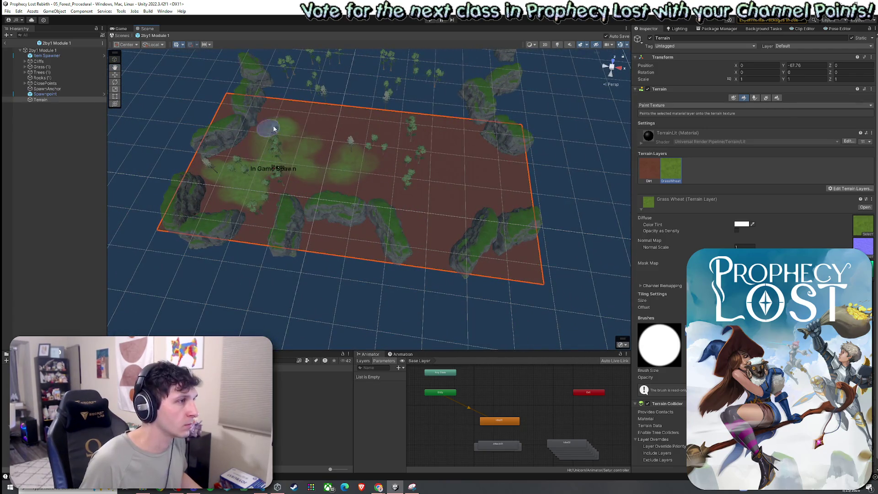
mouse_move(353, 145)
mouse_down()
mouse_move(255, 208)
mouse_move(439, 219)
mouse_move(417, 239)
mouse_move(347, 180)
mouse_move(314, 126)
mouse_move(418, 177)
mouse_move(322, 117)
mouse_up()
mouse_move(232, 100)
mouse_down()
mouse_move(186, 197)
mouse_move(186, 233)
mouse_move(177, 235)
mouse_move(522, 274)
mouse_move(512, 280)
mouse_up()
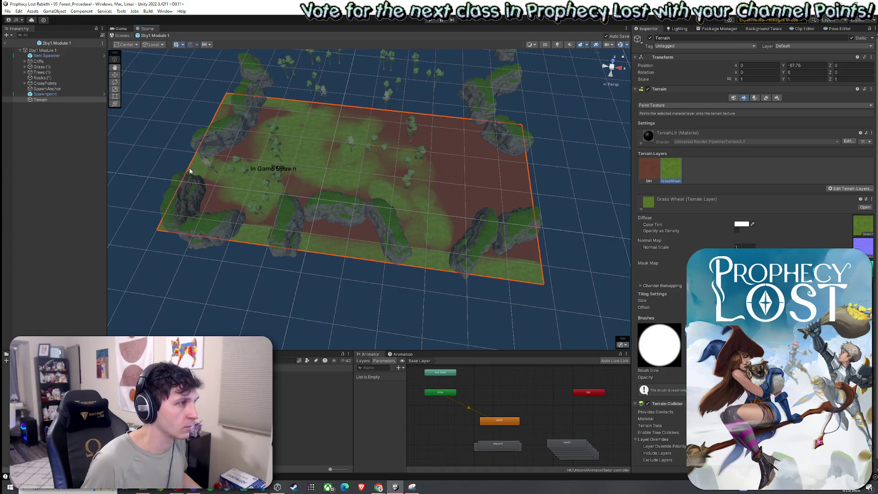
drag(317, 109, 397, 116)
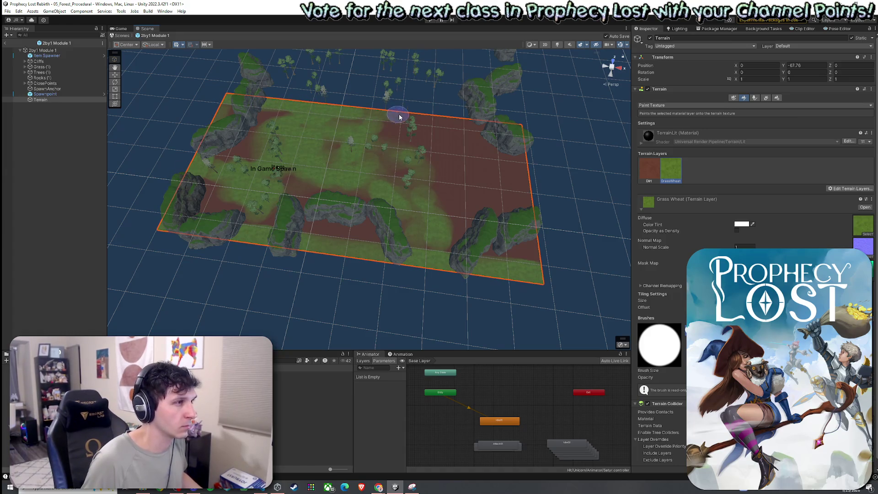
mouse_move(450, 123)
mouse_down()
mouse_move(520, 134)
mouse_move(526, 256)
mouse_move(532, 236)
mouse_up()
mouse_move(528, 174)
mouse_down()
mouse_move(521, 170)
mouse_move(525, 236)
mouse_move(487, 256)
mouse_move(511, 219)
mouse_move(406, 215)
mouse_move(517, 194)
mouse_move(498, 254)
mouse_move(496, 161)
mouse_move(377, 128)
mouse_up()
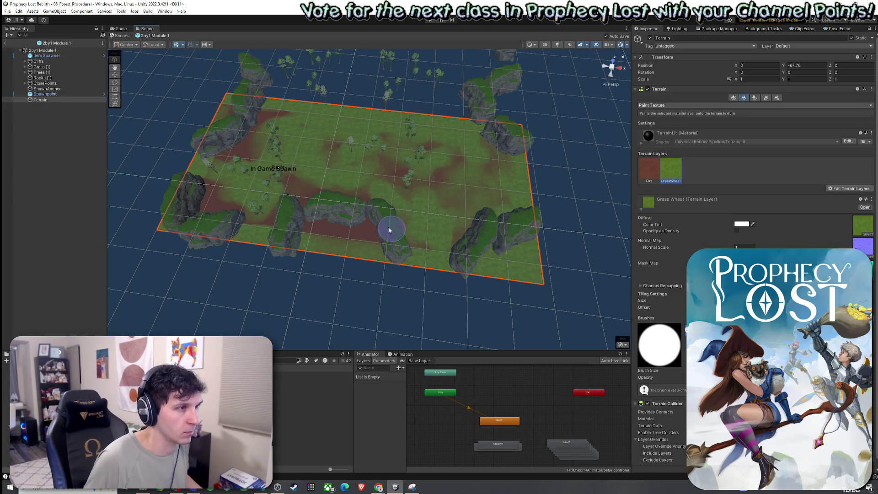
drag(250, 143, 278, 116)
mouse_move(270, 191)
mouse_down()
mouse_move(231, 212)
mouse_move(284, 196)
mouse_move(305, 202)
mouse_up()
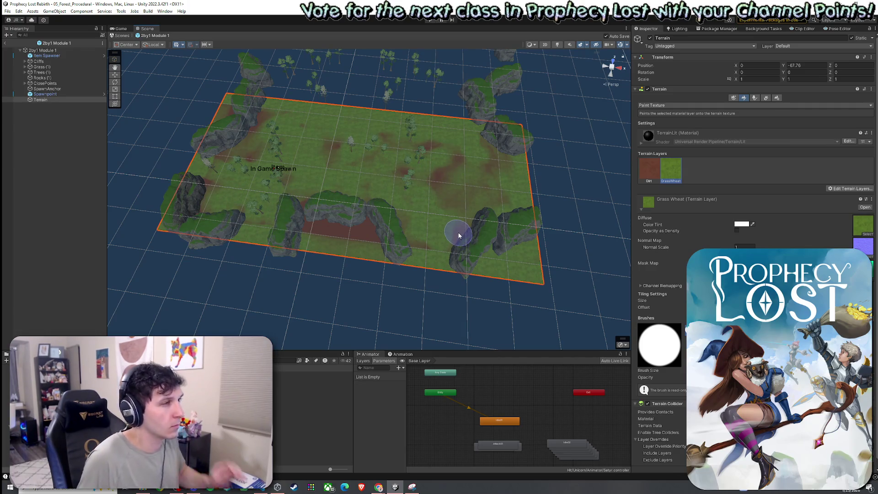
mouse_move(414, 200)
mouse_down()
mouse_move(423, 158)
mouse_move(538, 188)
mouse_move(599, 259)
mouse_move(574, 235)
mouse_up()
mouse_move(226, 63)
mouse_down()
mouse_move(330, 291)
mouse_move(326, 298)
mouse_move(364, 314)
mouse_up()
Step: Undo an accidental deletion of the left cliffs and trees, then collapse the Cliffs and Trees groups
key(Delete)
key(ctrl+s)
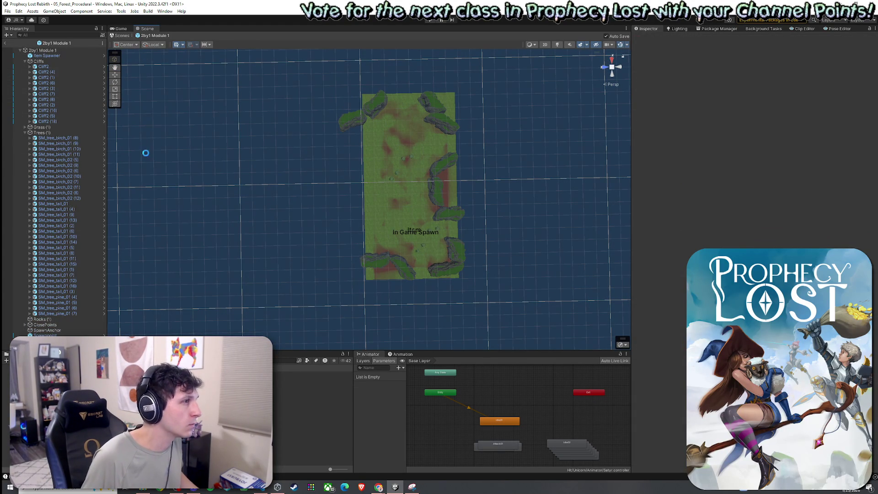
key(ctrl+z)
click(25, 62)
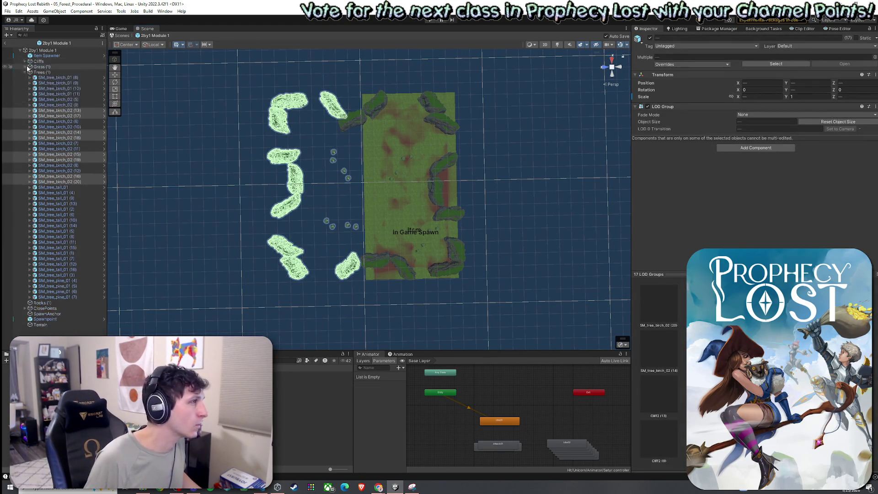
click(25, 72)
click(24, 67)
click(24, 66)
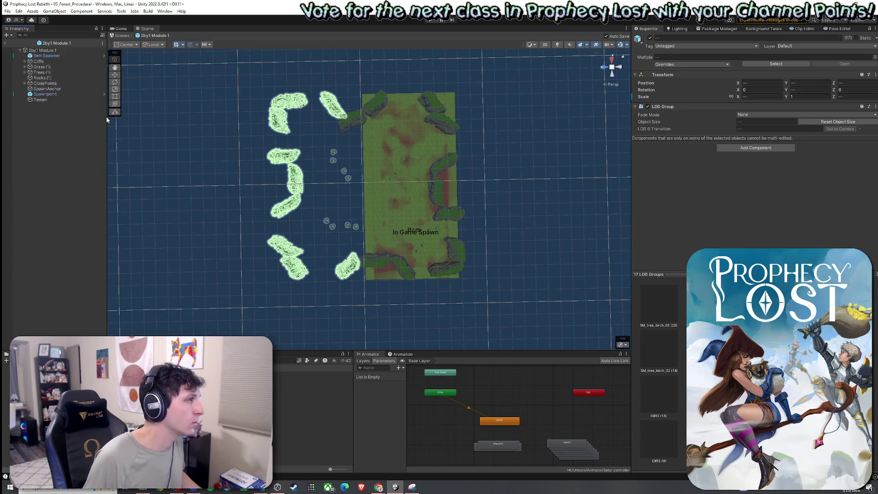
click(328, 202)
Step: Delete the trees lying off the terrain's left side
drag(321, 201, 333, 192)
mouse_move(314, 93)
mouse_down()
mouse_move(400, 290)
mouse_move(418, 306)
mouse_up()
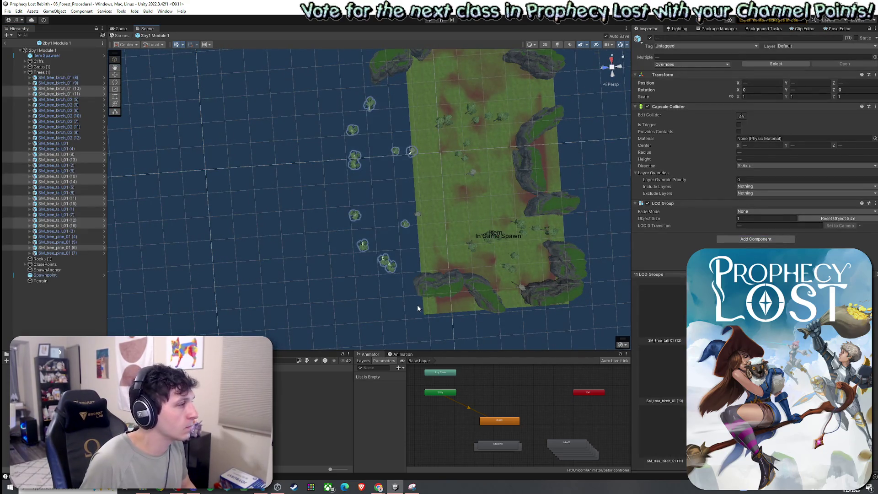
key(Delete)
mouse_move(352, 252)
mouse_down()
mouse_move(329, 180)
mouse_move(310, 190)
mouse_move(226, 118)
mouse_up()
scroll(348, 252, up, 10)
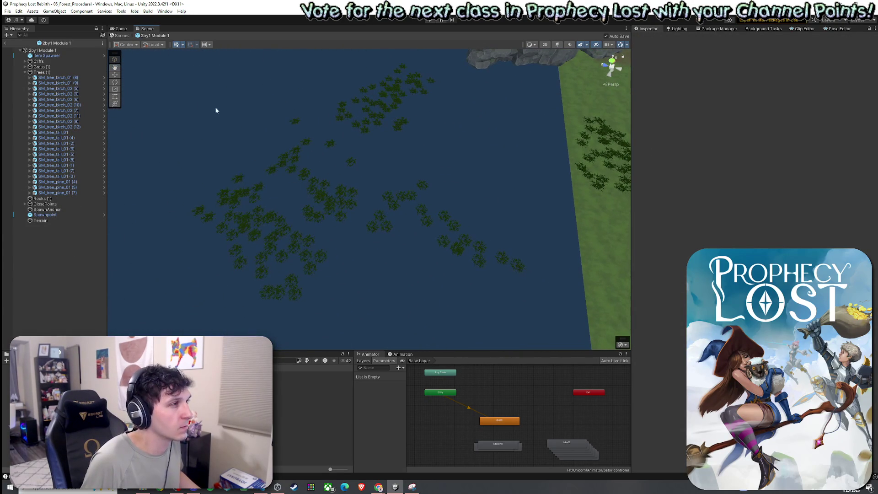
Step: Delete the stray grass patch clusters left of the terrain and select the remaining ones
mouse_move(135, 61)
mouse_down()
mouse_move(438, 277)
mouse_move(495, 309)
mouse_move(539, 320)
mouse_up()
mouse_move(320, 218)
mouse_down()
mouse_move(561, 261)
mouse_move(494, 248)
mouse_move(569, 227)
mouse_move(712, 140)
mouse_move(667, 122)
mouse_move(697, 181)
mouse_move(773, 183)
mouse_move(823, 167)
mouse_move(874, 182)
mouse_move(26, 184)
mouse_move(36, 184)
mouse_up()
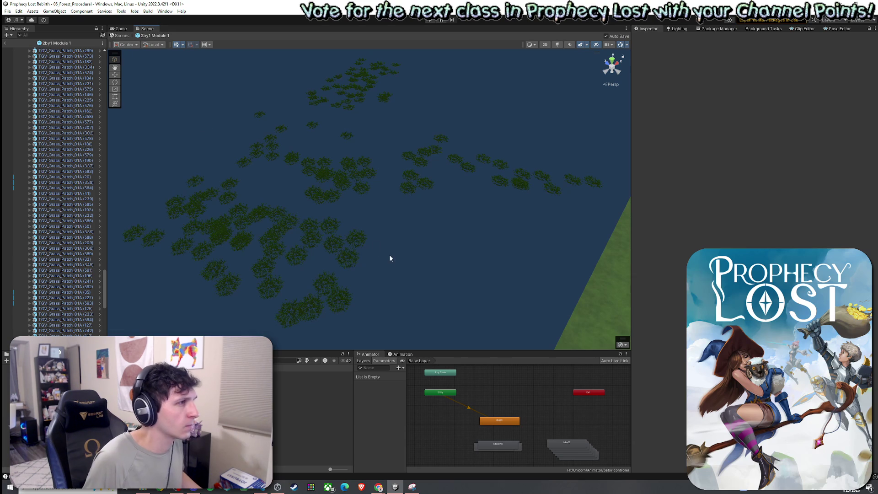
drag(428, 306, 225, 126)
key(Delete)
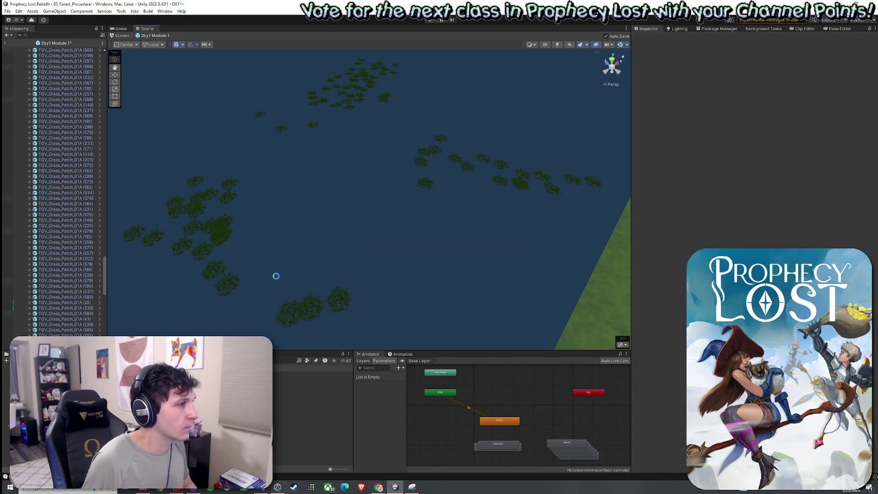
drag(264, 301, 130, 168)
key(Delete)
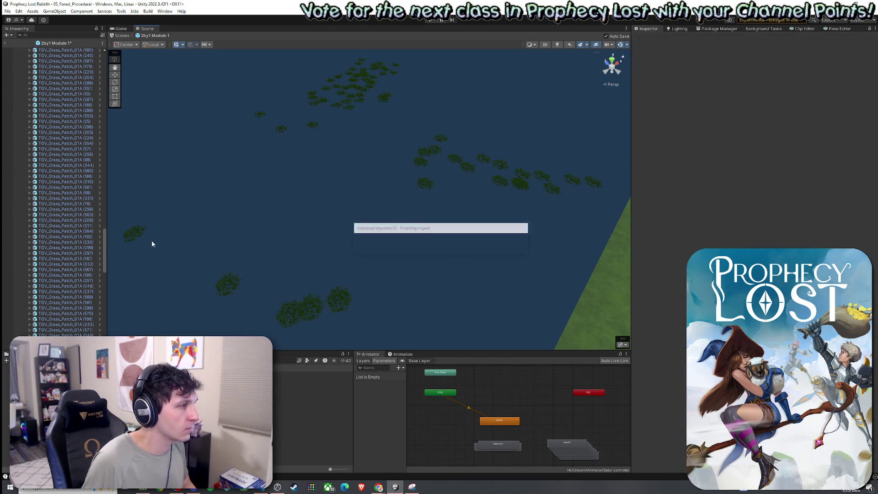
key(Delete)
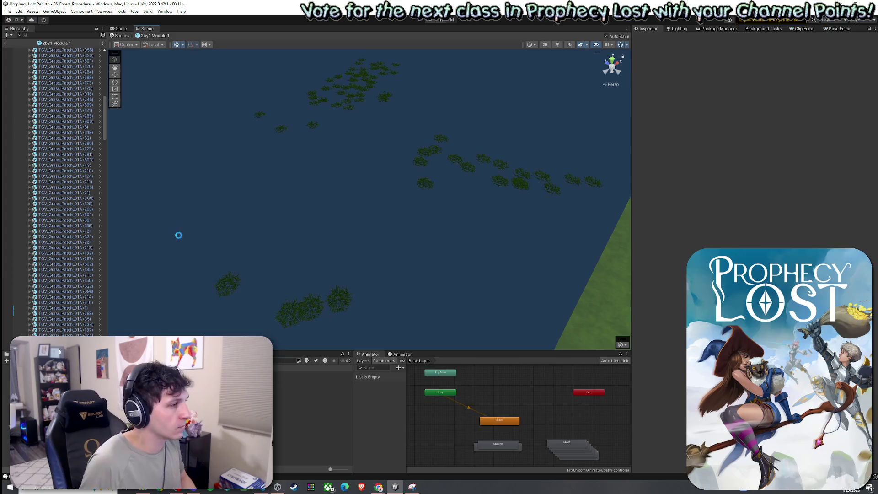
mouse_move(236, 195)
mouse_down()
mouse_move(228, 249)
mouse_move(173, 255)
mouse_move(267, 207)
mouse_move(259, 215)
mouse_move(266, 223)
mouse_move(282, 206)
mouse_move(271, 202)
mouse_up()
mouse_move(149, 107)
mouse_down()
mouse_move(428, 346)
mouse_move(483, 355)
mouse_move(547, 396)
mouse_move(508, 387)
mouse_move(519, 389)
mouse_up()
scroll(101, 169, up, 15)
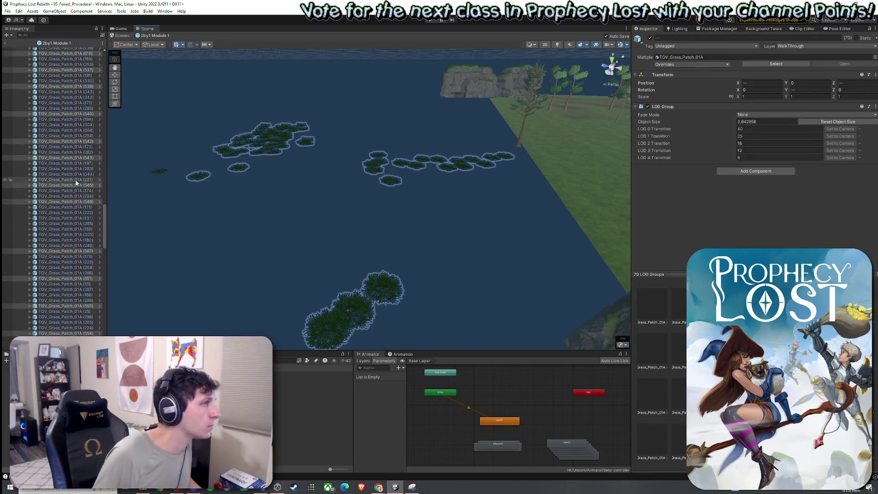
Step: Delete the selected grass and flower patches and the lone patch over the water
scroll(99, 157, down, 15)
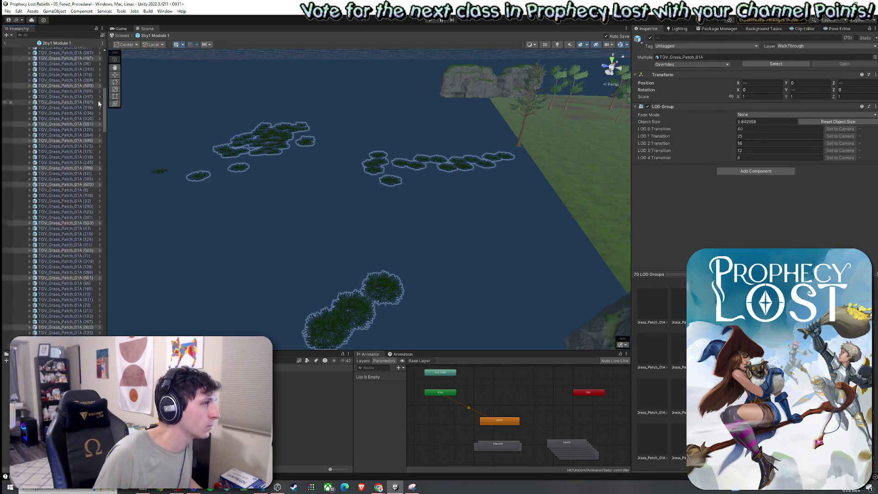
scroll(96, 316, down, 5)
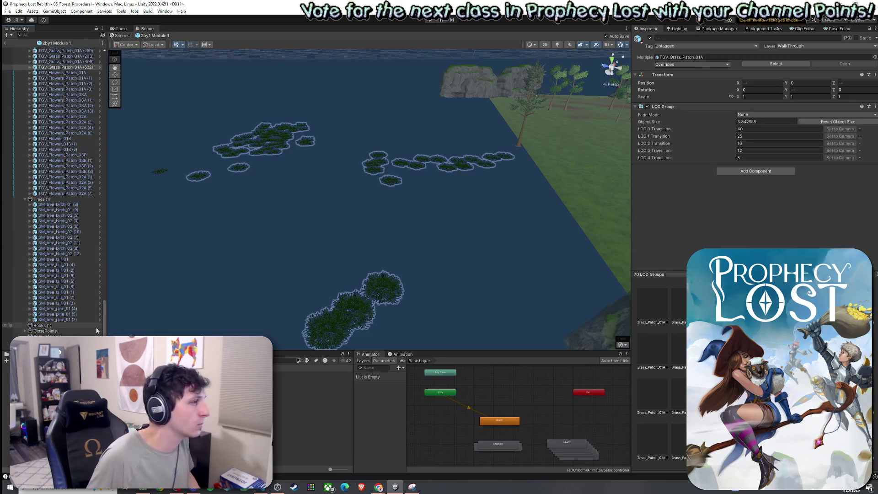
key(Delete)
click(160, 170)
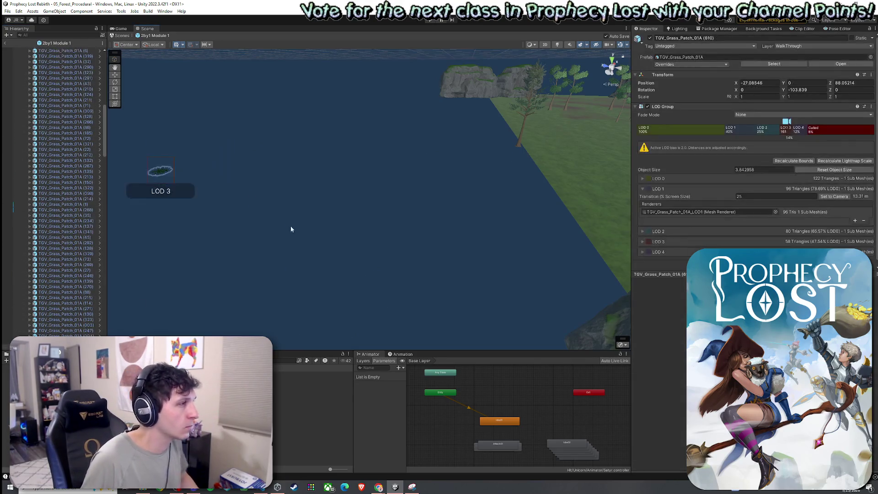
scroll(72, 213, down, 15)
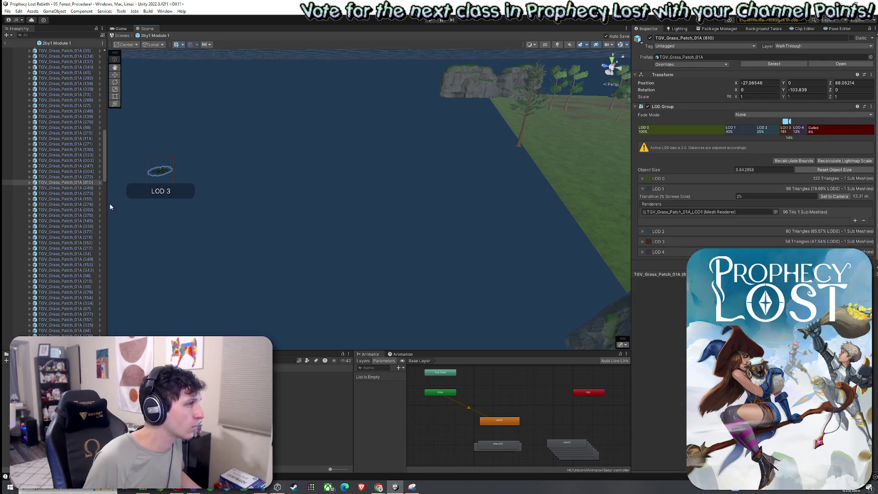
scroll(87, 211, up, 10)
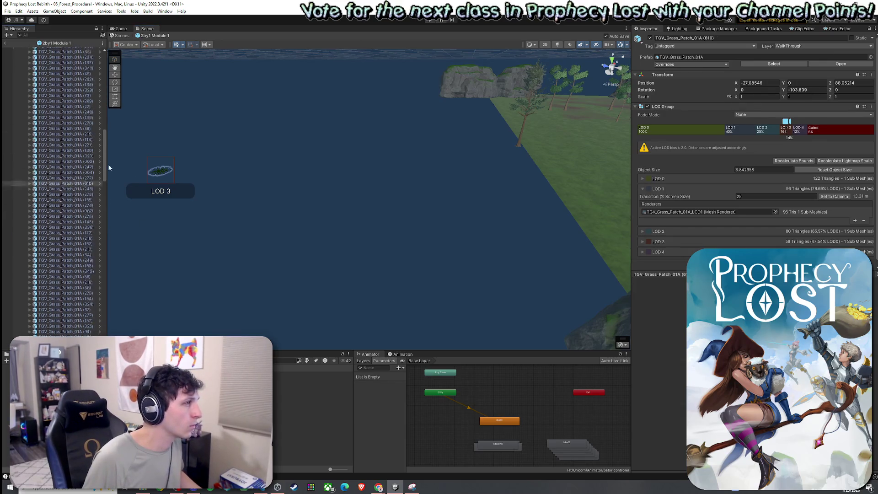
double_click(79, 201)
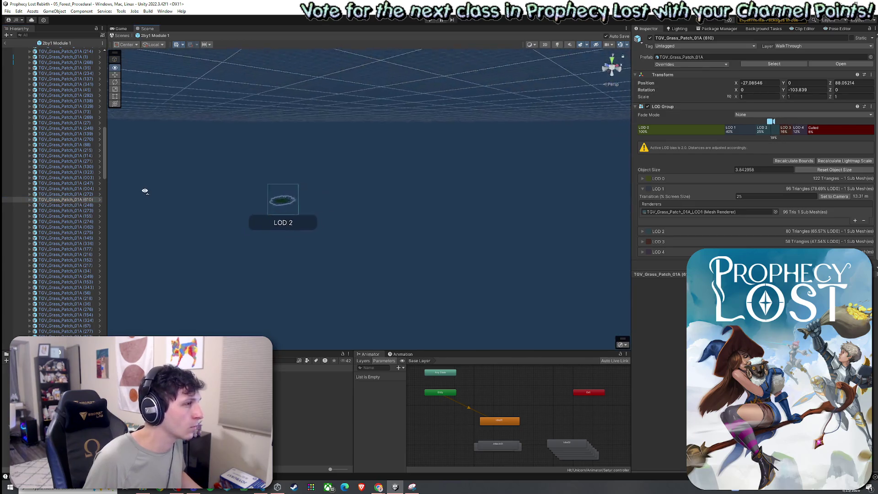
key(Delete)
Step: Delete one pine tree from the terrain, then zoom out to review the module
mouse_move(398, 224)
mouse_down()
mouse_move(353, 229)
mouse_move(307, 212)
mouse_up()
click(306, 211)
key(f)
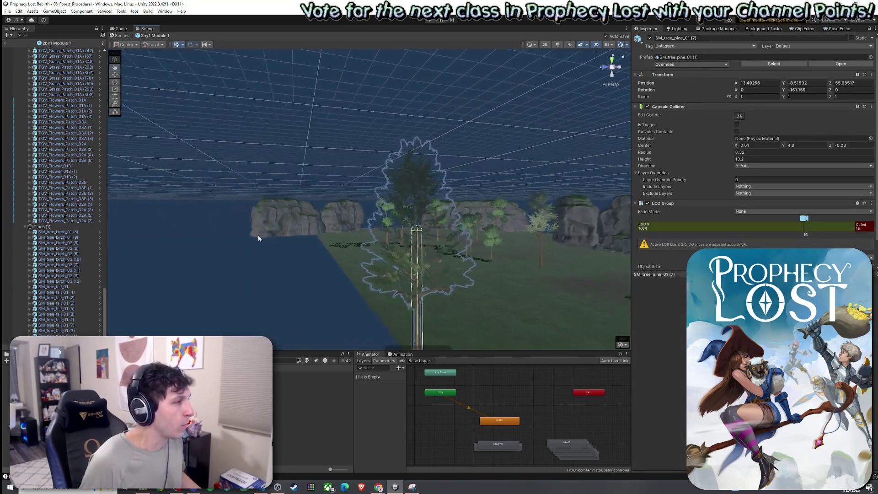
key(Delete)
drag(408, 291, 542, 332)
scroll(542, 332, down, 10)
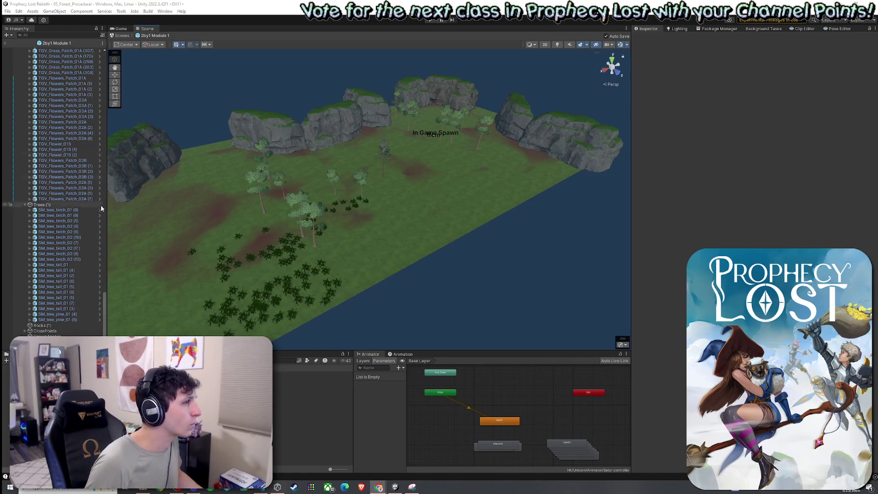
scroll(81, 86, up, 8)
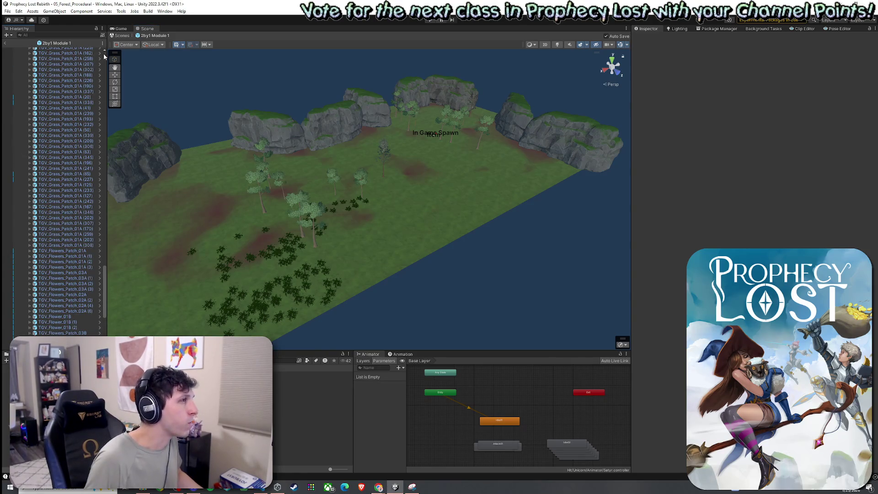
scroll(104, 54, up, 20)
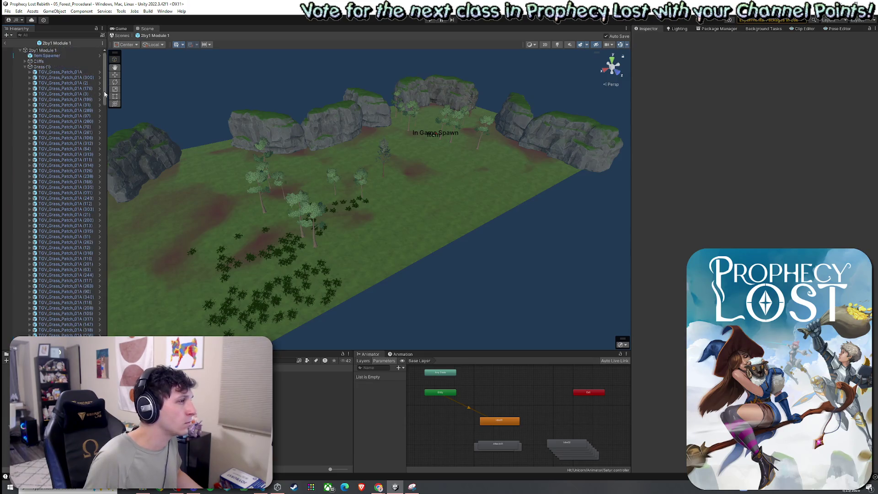
Step: Collapse Grass and Trees, expand ClosePoints and frame the North Close Point in the Scene view
click(25, 67)
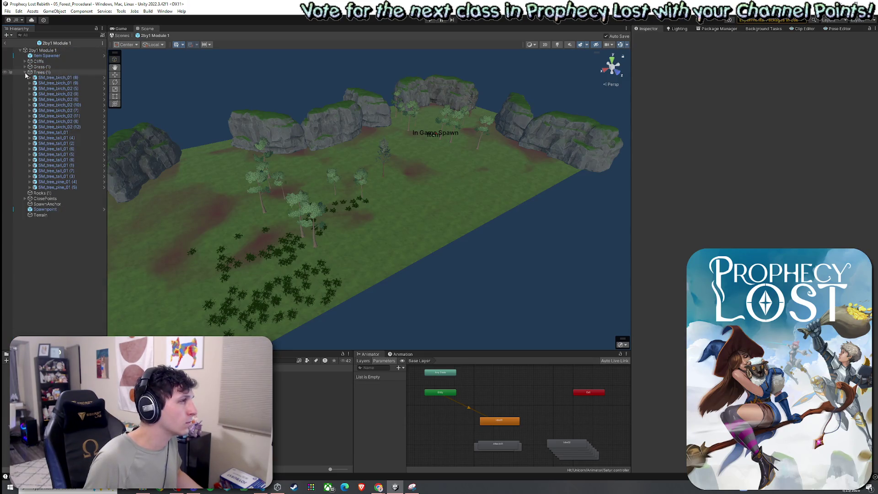
click(26, 73)
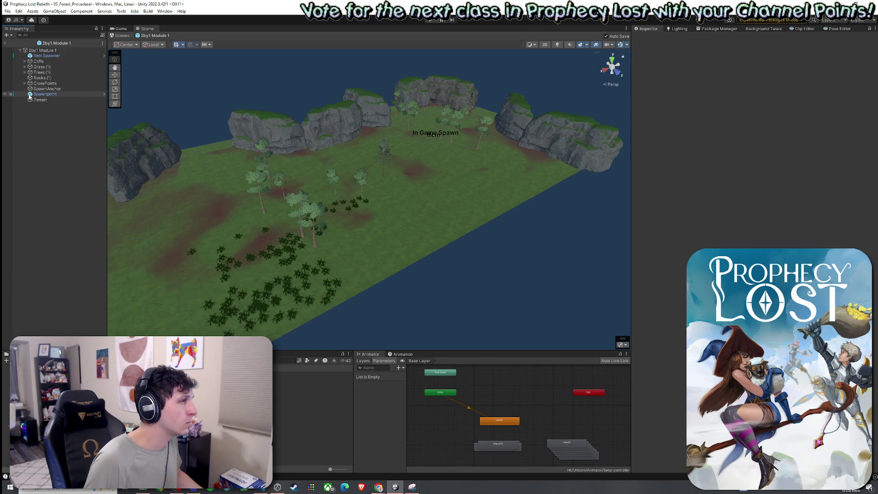
click(25, 83)
double_click(54, 89)
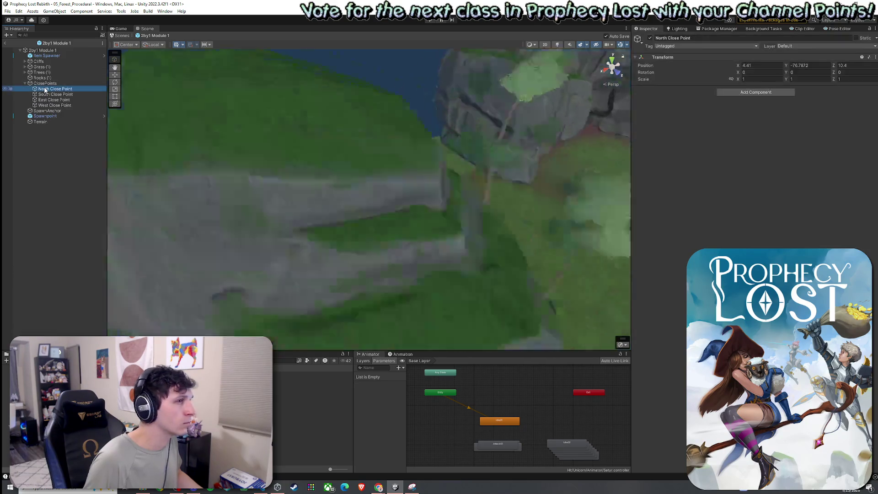
scroll(309, 187, down, 10)
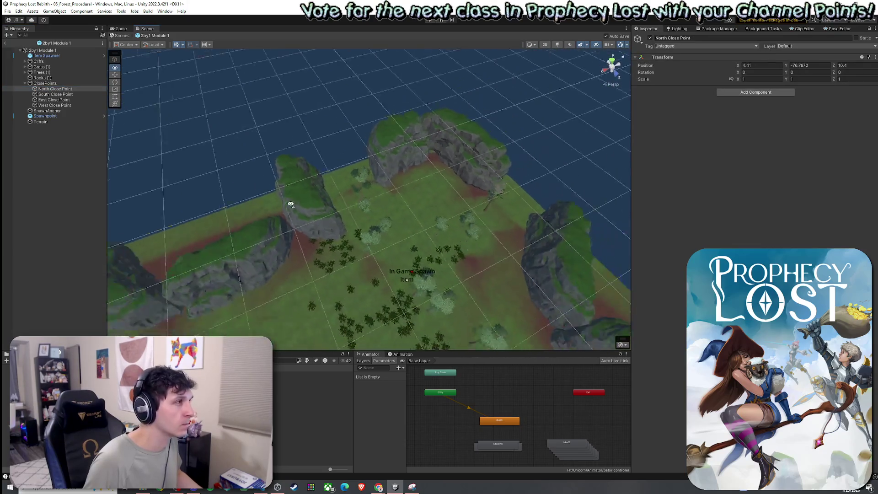
drag(266, 218, 253, 229)
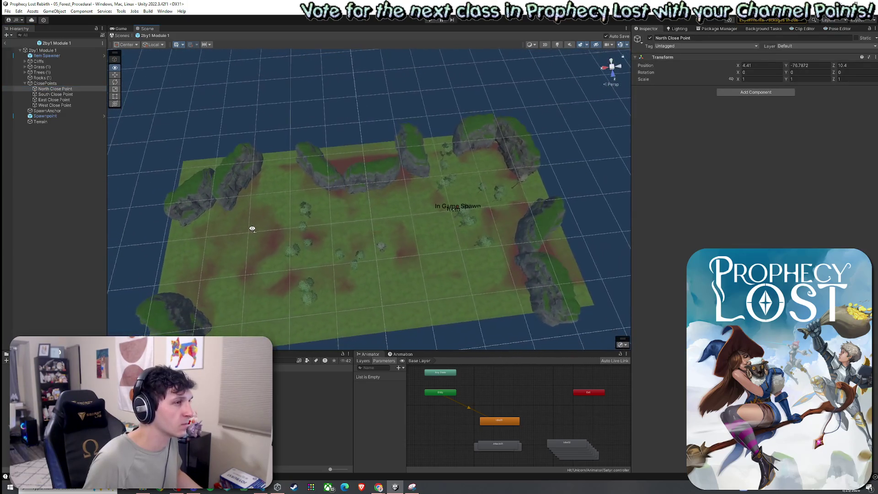
Step: Duplicate a back-wall cliff, fit the copy into the wall gap and save the scene
click(25, 84)
click(325, 173)
key(ctrl+d)
mouse_move(320, 176)
mouse_down()
mouse_move(272, 176)
mouse_move(306, 194)
mouse_move(329, 192)
mouse_up()
key(e)
key(w)
key(ctrl+s)
drag(275, 172, 279, 174)
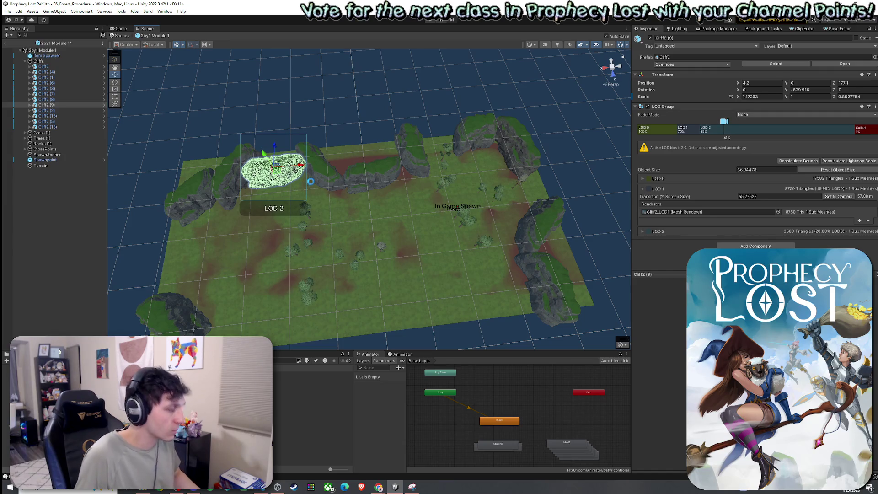
Step: Select five back-wall cliffs, including Cliff2 (5) and the far-left cliff
click(339, 183)
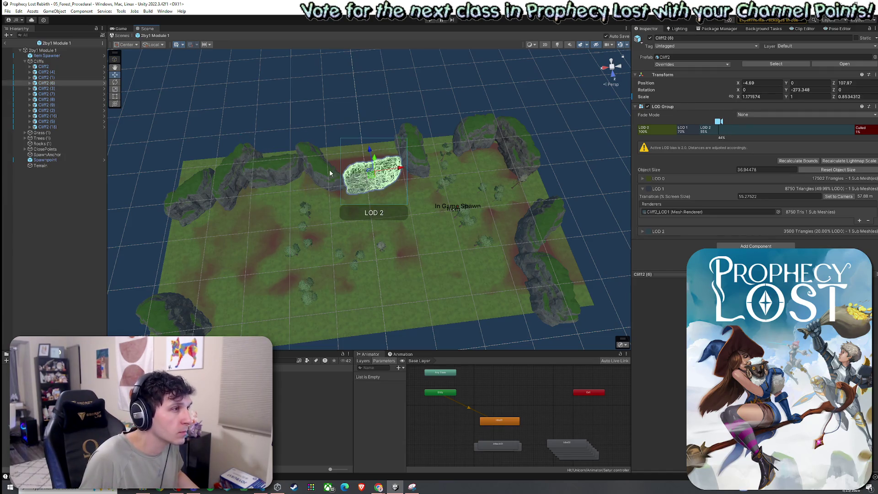
click(46, 78)
shift+click(66, 93)
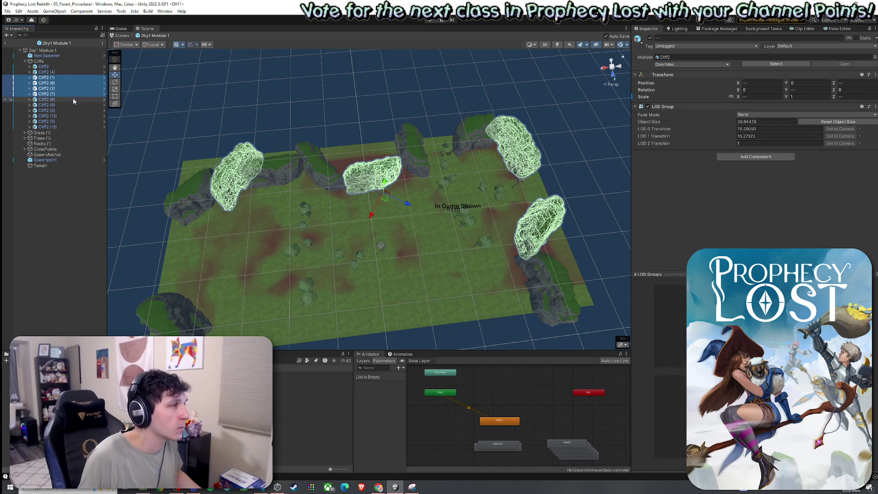
click(62, 67)
ctrl+click(62, 76)
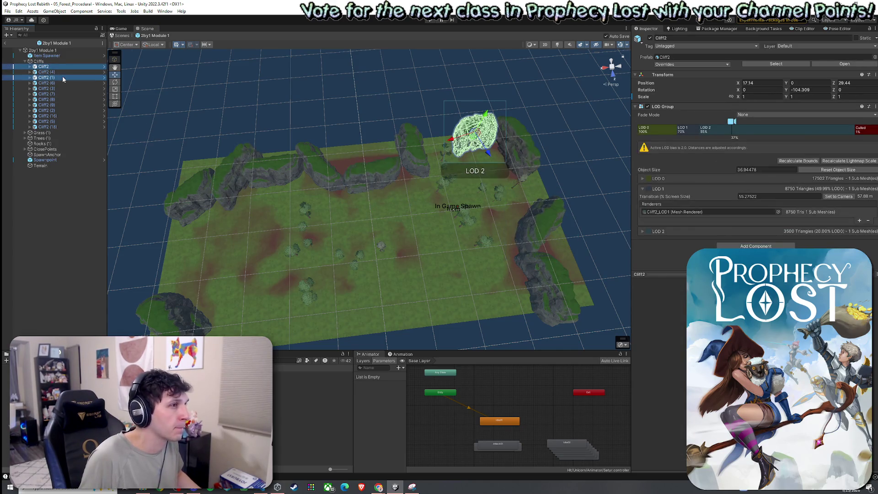
double_click(46, 121)
drag(398, 151, 405, 170)
shift+click(366, 178)
shift+click(302, 169)
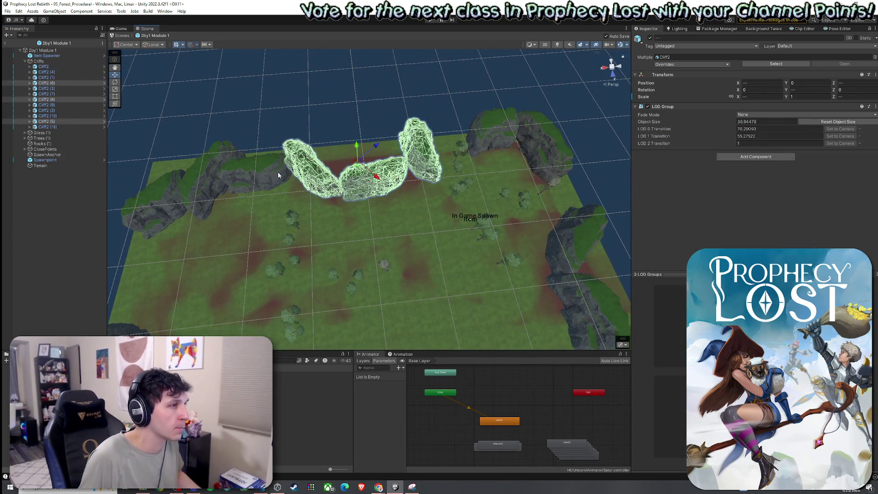
shift+click(251, 172)
shift+click(203, 179)
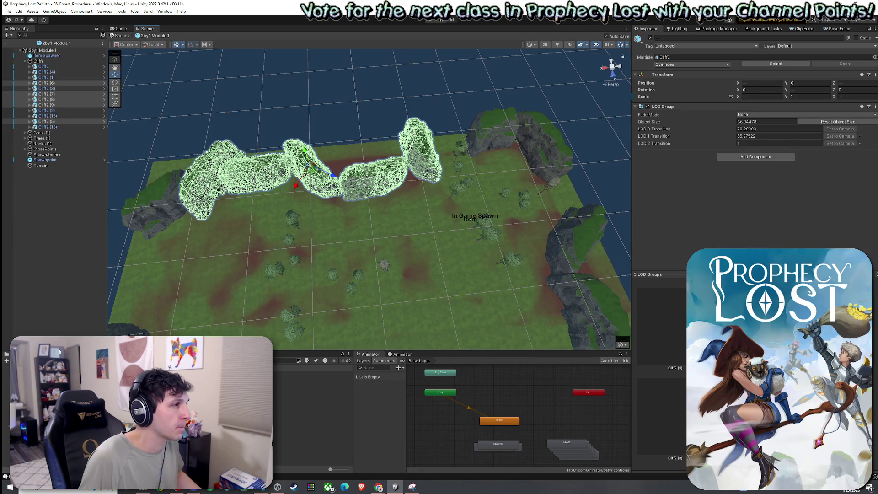
shift+click(204, 185)
shift+click(171, 194)
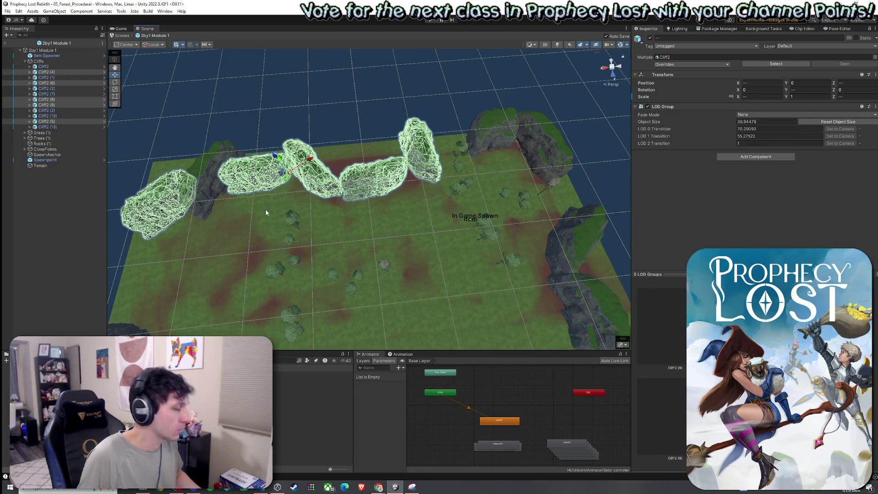
Step: Duplicate the five cliffs, rotate the copies and line them along the module's near edge
key(ctrl+d)
mouse_move(280, 171)
mouse_down()
mouse_move(426, 308)
mouse_move(435, 334)
mouse_up()
key(e)
drag(437, 208, 576, 276)
key(w)
drag(420, 229, 388, 256)
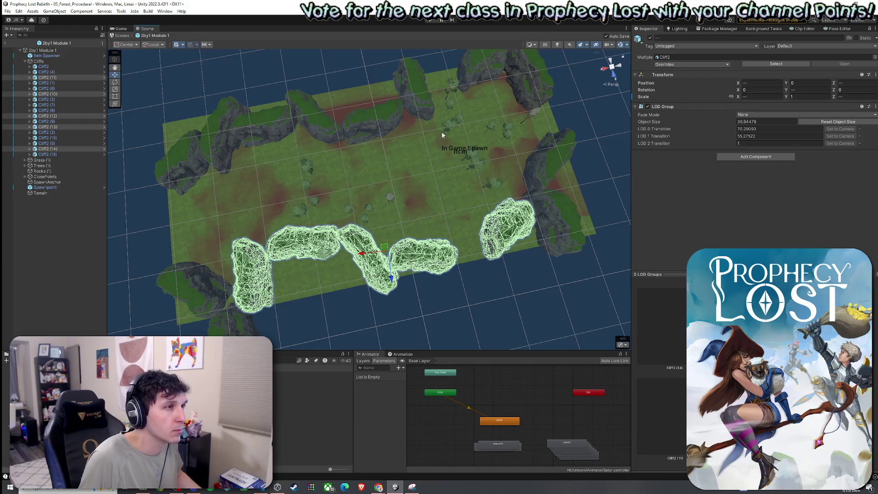
Step: Duplicate the top cliff and move the copy toward the middle right
click(383, 118)
key(ctrl+d)
drag(377, 129, 462, 238)
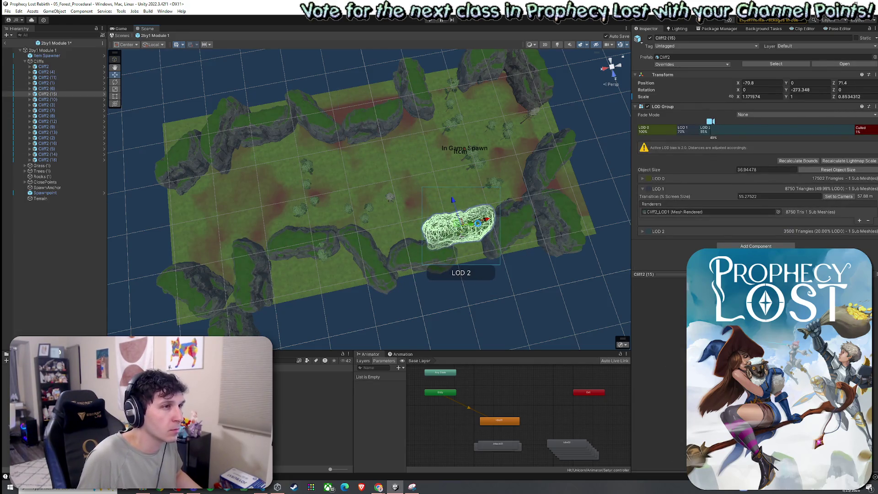
mouse_move(408, 208)
mouse_down()
mouse_move(250, 254)
mouse_move(267, 169)
mouse_move(295, 150)
mouse_up()
Step: Nudge Cliff2 (4) left and rotate Cliff2 (14) to close wall gaps, saving the scene
click(264, 242)
click(272, 150)
click(354, 95)
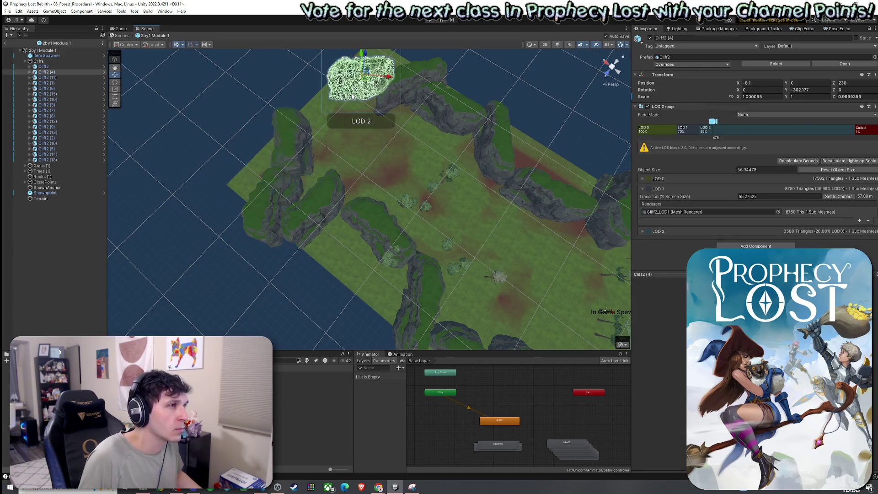
drag(362, 83, 353, 90)
key(ctrl+s)
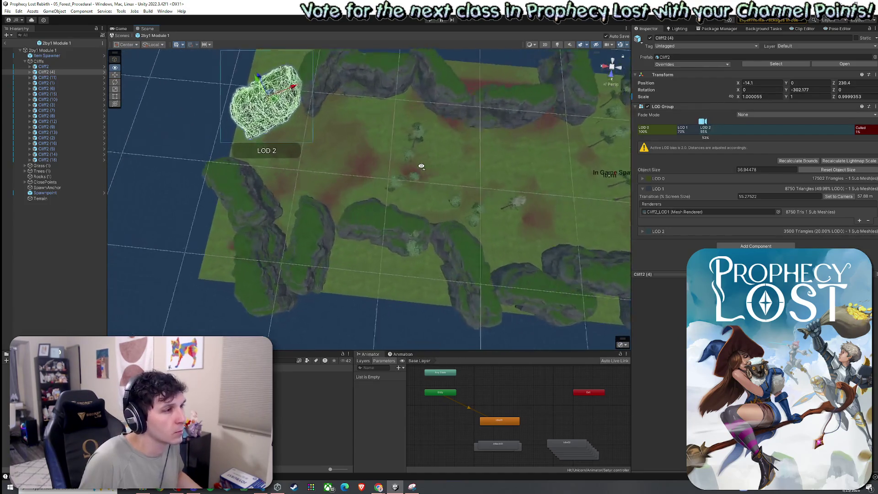
click(330, 242)
key(e)
mouse_move(357, 247)
mouse_down()
mouse_move(375, 257)
mouse_move(393, 235)
mouse_move(405, 150)
mouse_move(337, 121)
mouse_move(412, 118)
mouse_move(551, 73)
mouse_move(590, 71)
mouse_move(503, 128)
mouse_move(427, 142)
mouse_move(467, 178)
mouse_move(464, 157)
mouse_move(410, 159)
mouse_move(458, 176)
mouse_up()
click(457, 177)
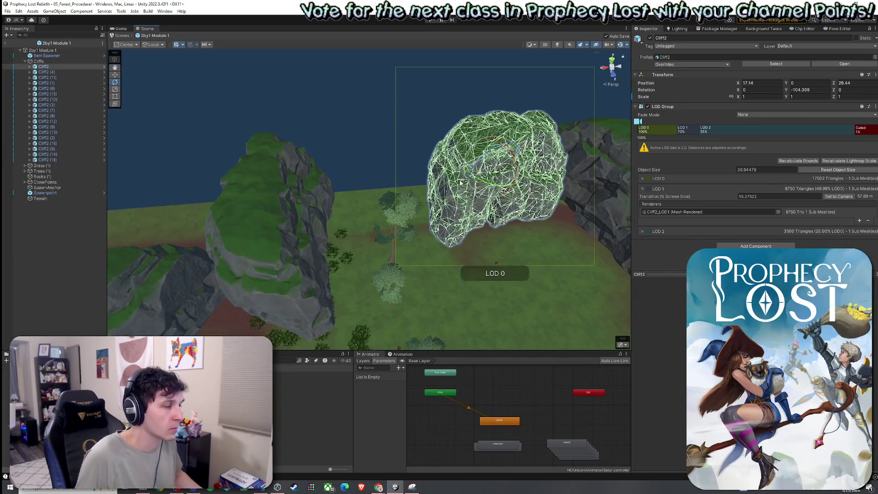
Step: Duplicate Cliff2 (5) and move the new Cliff2 (17) into place
key(ctrl+d)
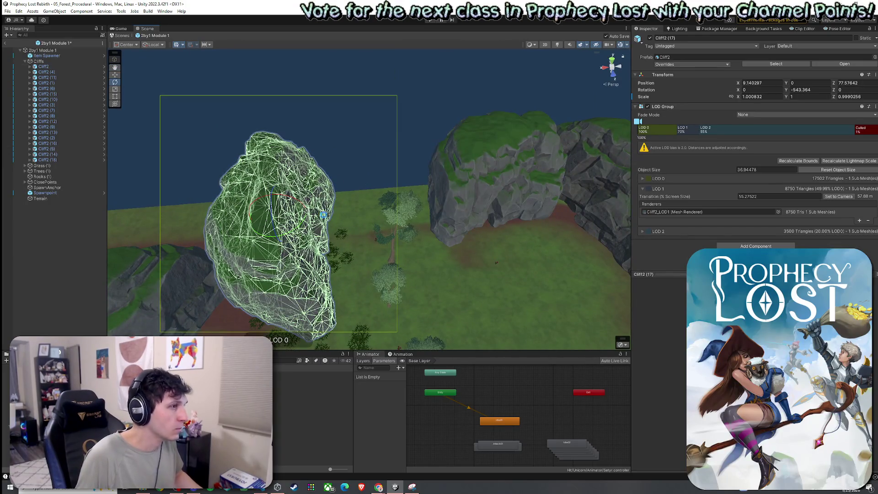
key(w)
mouse_move(282, 216)
mouse_down()
mouse_move(373, 187)
mouse_move(451, 196)
mouse_up()
key(e)
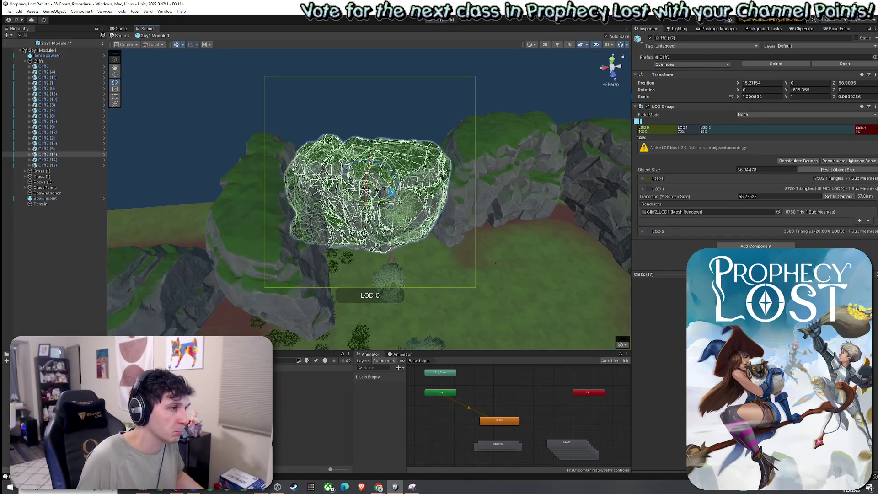
key(w)
drag(374, 189, 380, 173)
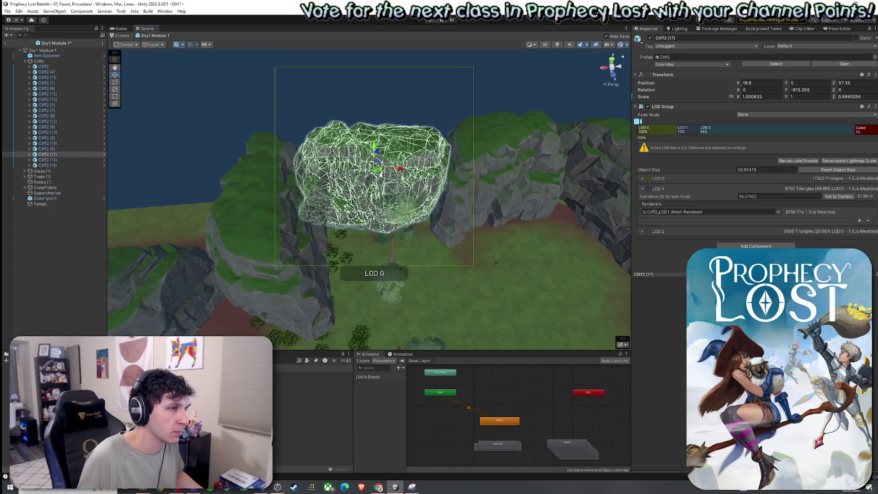
scroll(400, 210, down, 6)
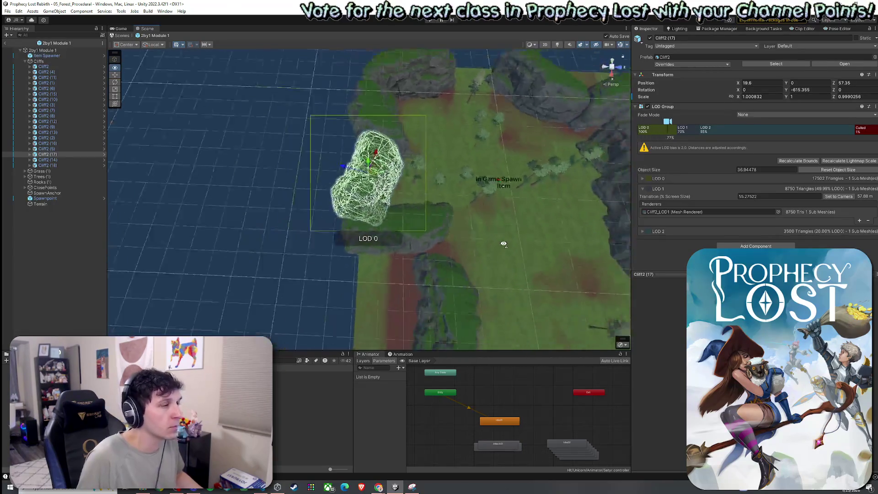
mouse_move(454, 226)
mouse_down()
mouse_move(541, 182)
mouse_move(634, 177)
mouse_move(467, 191)
mouse_move(476, 188)
mouse_move(479, 208)
mouse_up()
scroll(419, 186, up, 5)
Step: Turn Cliff2 (1) around its vertical axis
click(419, 186)
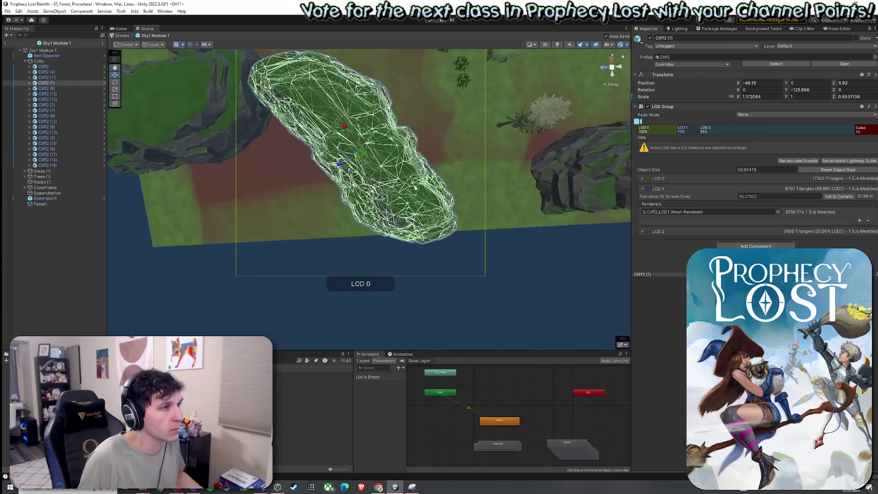
mouse_move(384, 143)
mouse_down()
mouse_move(389, 152)
mouse_move(346, 151)
mouse_up()
key(w)
scroll(561, 154, down, 3)
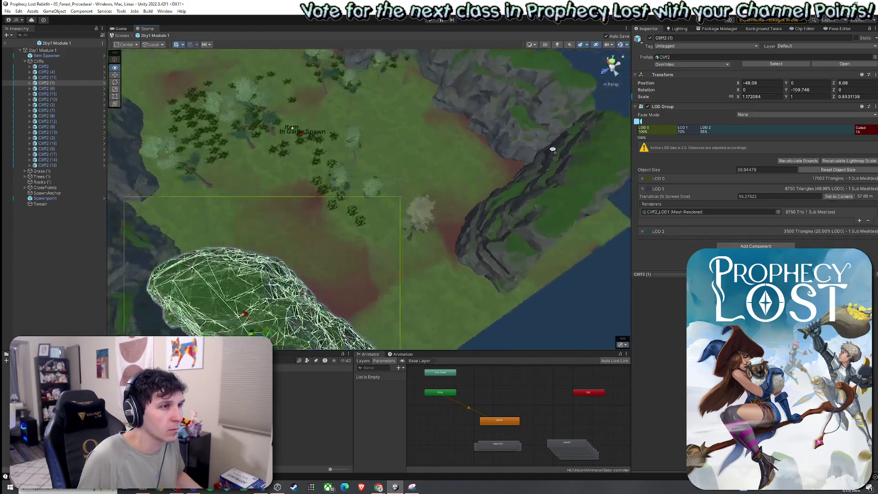
Step: Move Cliff2 (3) to X -1.48, Z 1.66 and stretch its Z scale to 1.042629
click(426, 207)
mouse_move(424, 200)
mouse_down()
mouse_move(390, 195)
mouse_move(389, 167)
mouse_up()
key(r)
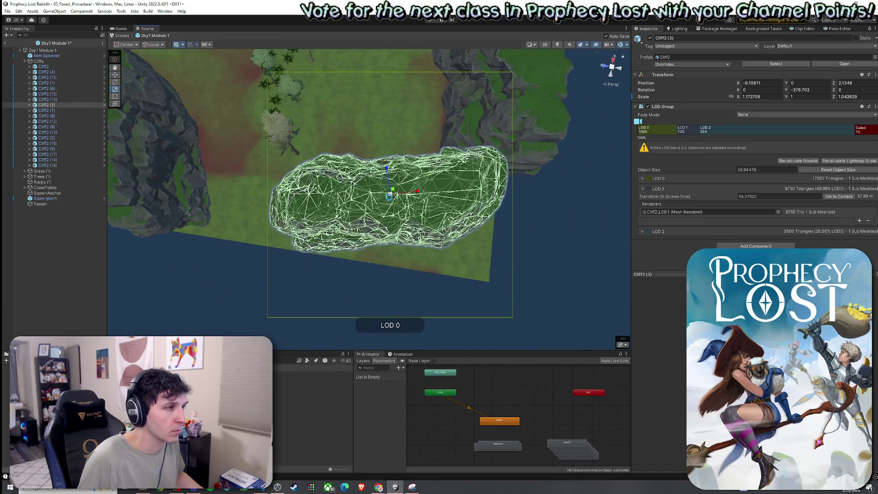
key(w)
mouse_move(387, 199)
mouse_down()
mouse_move(373, 212)
mouse_move(394, 194)
mouse_move(373, 172)
mouse_move(395, 182)
mouse_move(397, 175)
mouse_up()
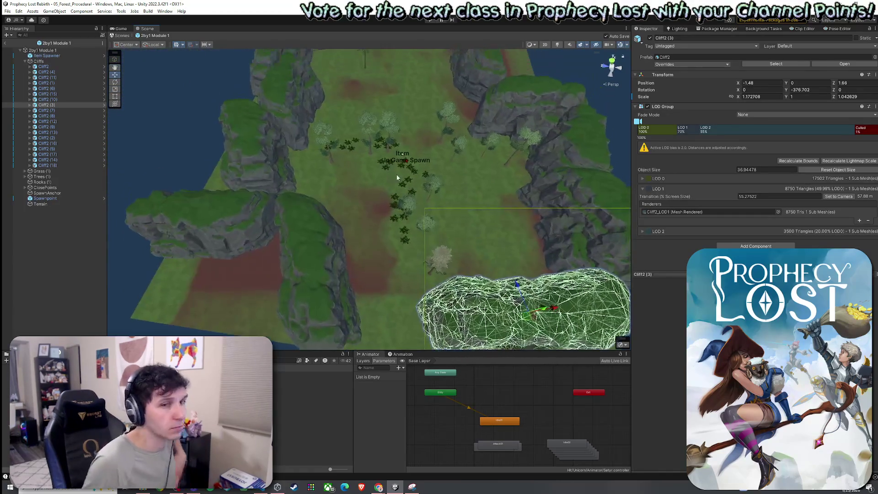
click(26, 61)
Step: Rename the module's Terrain object to 'Terrain for 2by1 Module 1'
click(9, 12)
click(104, 119)
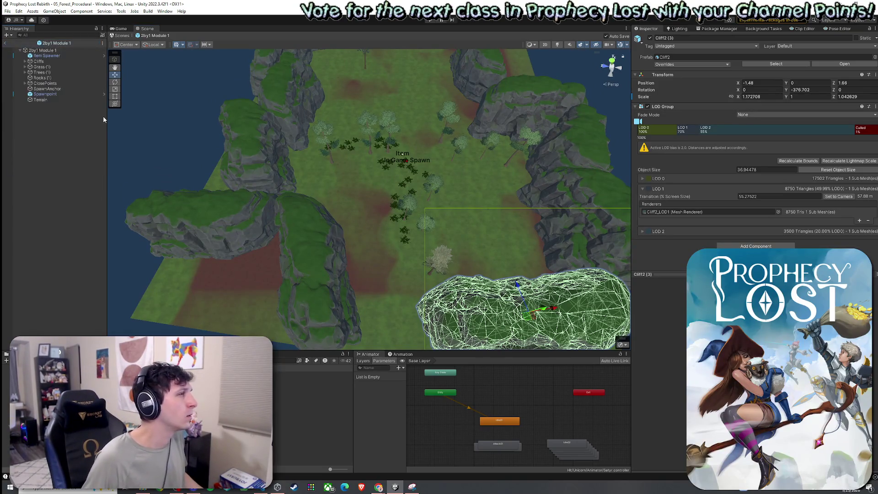
click(75, 101)
click(54, 100)
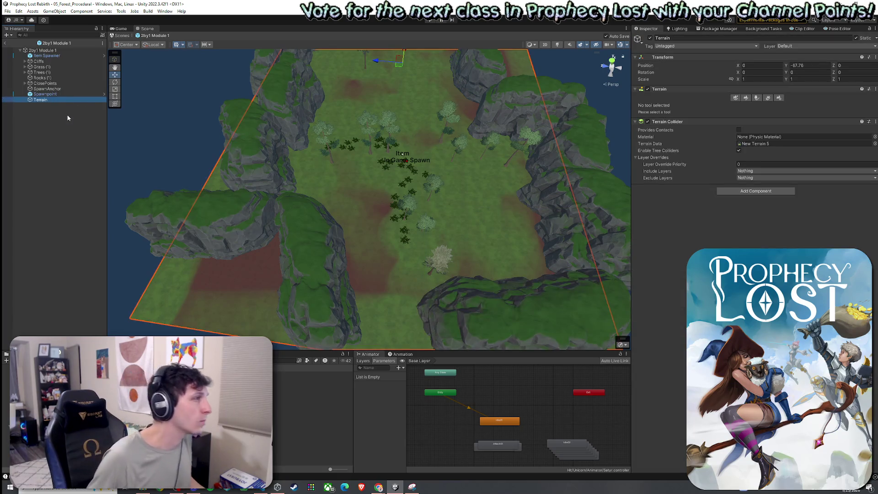
key(Right)
text(fpr)
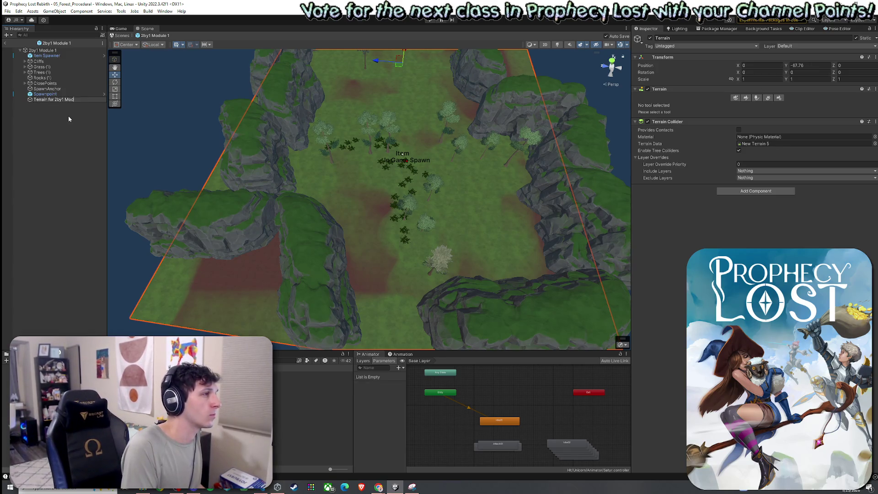
text(ule 1)
key(Return)
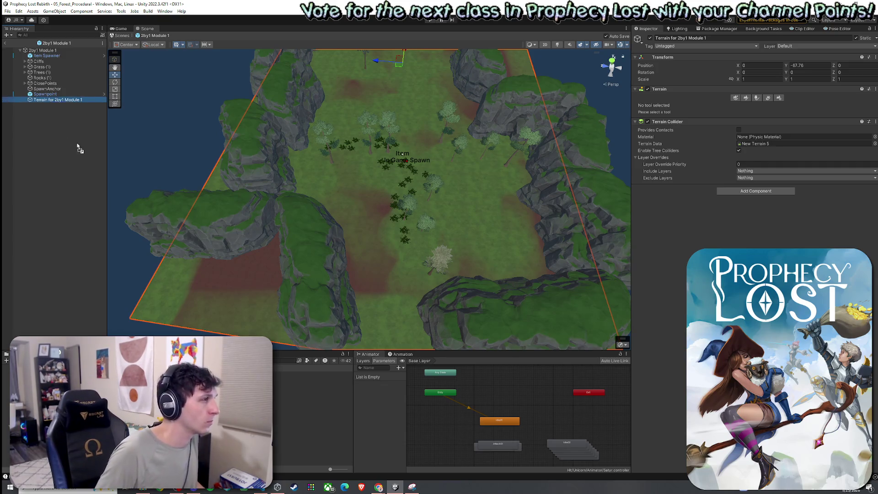
Step: Save the renamed terrain as its own prefab asset in the Project window and leave prefab editing
drag(55, 99, 311, 375)
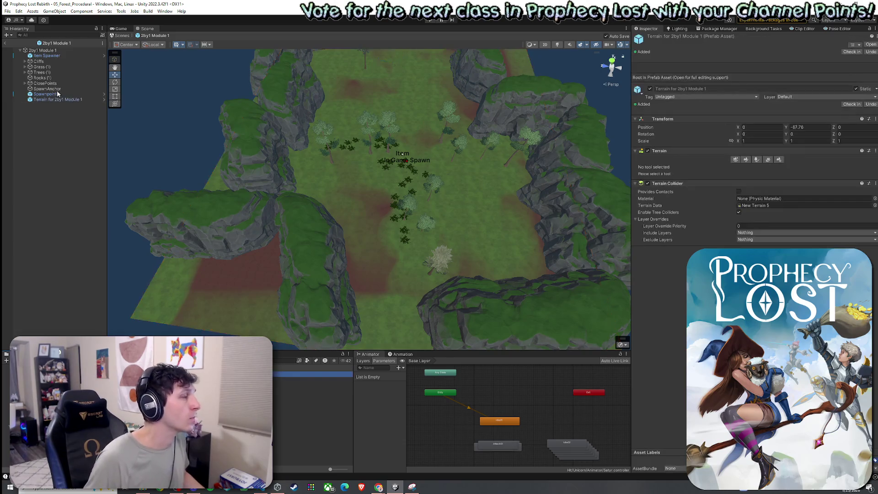
right_click(31, 45)
key(Escape)
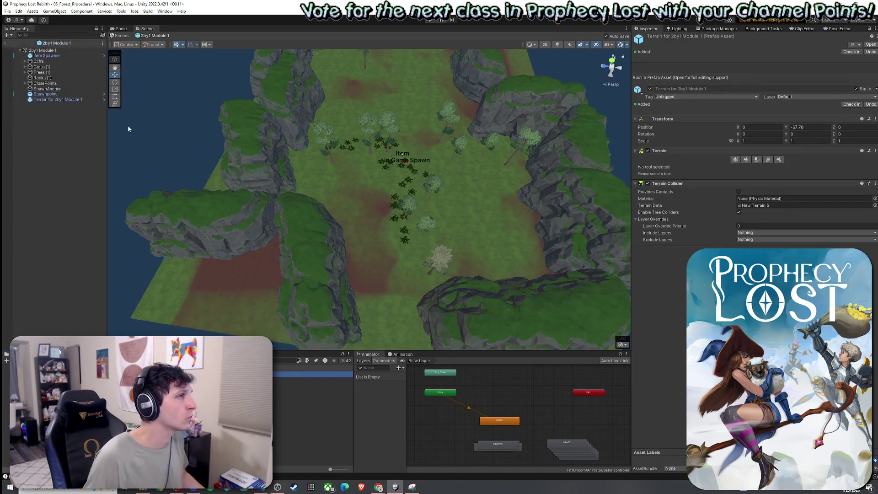
key(alt+Tab)
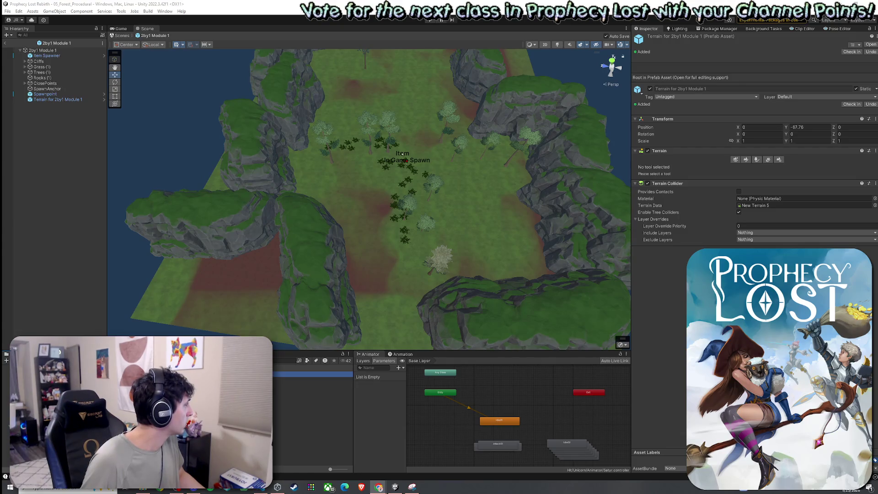
click(5, 42)
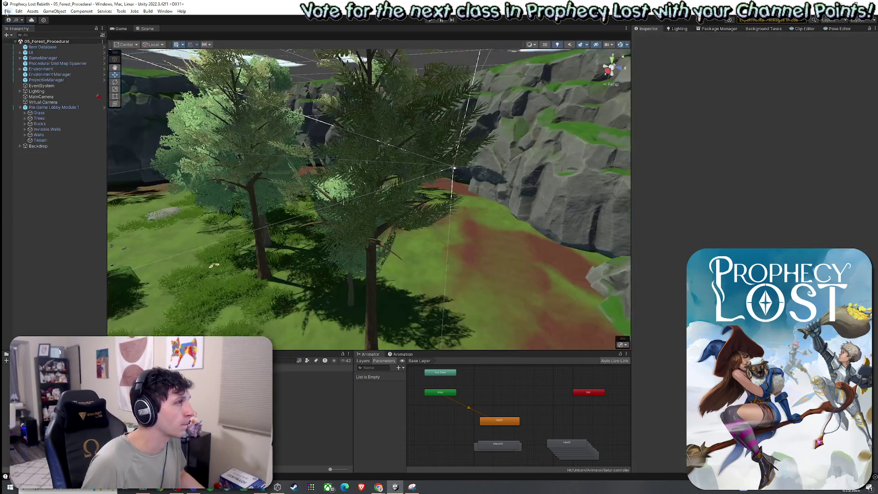
Step: Select the Procedural Grid Map Spawner and expand its Small Modules and Large Modules lists
click(7, 11)
key(Escape)
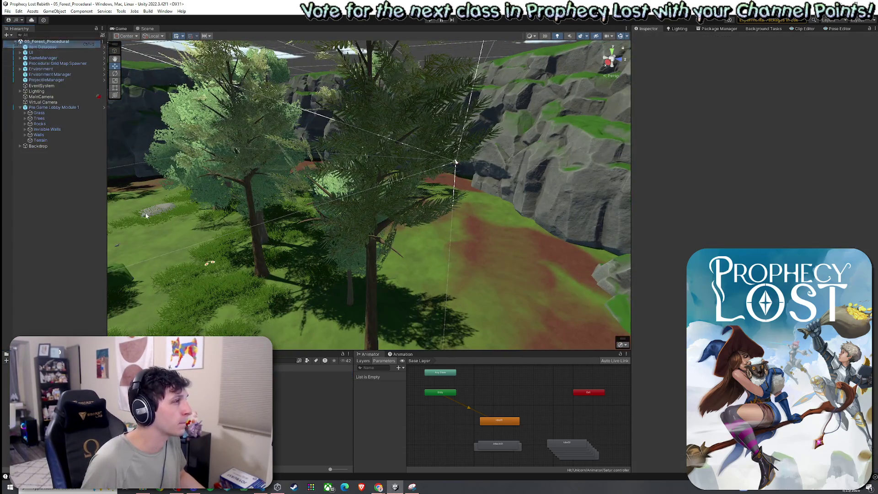
click(20, 107)
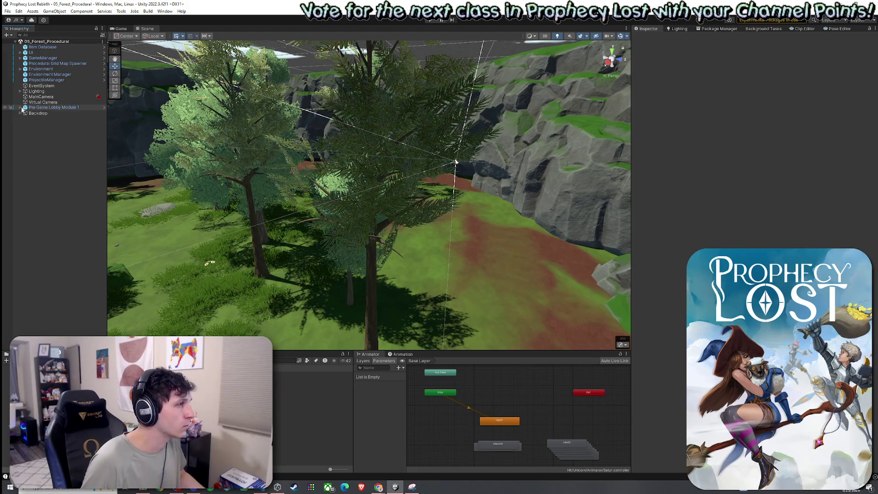
click(50, 64)
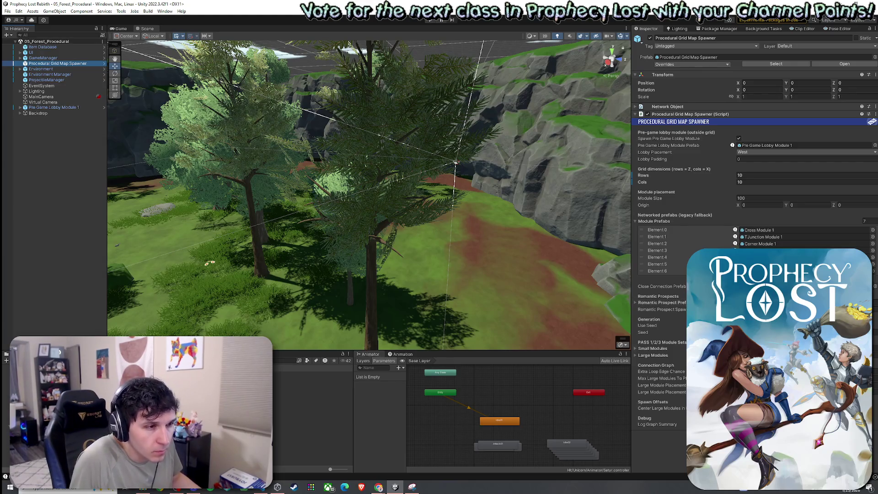
click(673, 348)
click(677, 373)
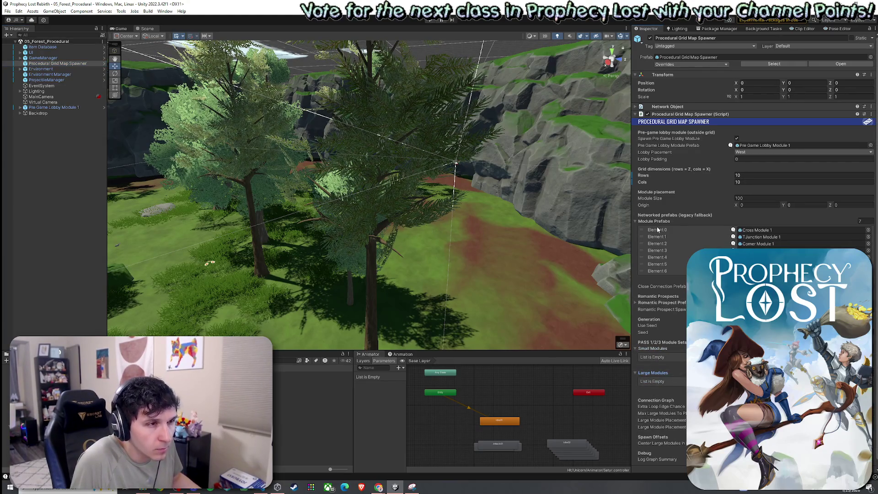
Step: Copy Module Prefabs Elements 0–4 into Small Modules and add a fifth entry with Ctrl+D
mouse_move(661, 223)
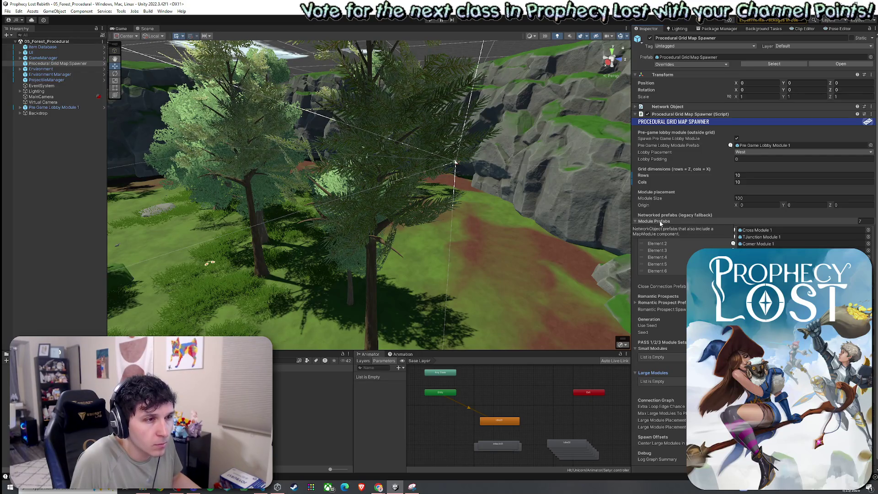
click(677, 257)
shift+click(666, 231)
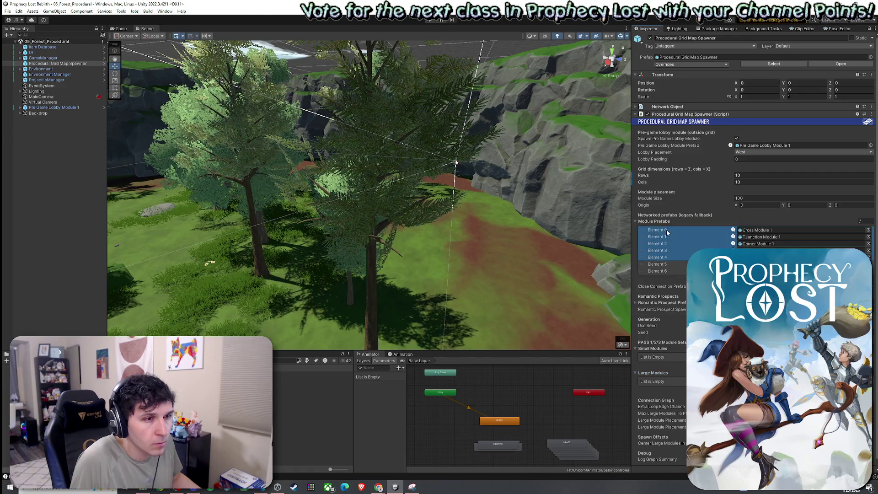
click(653, 222)
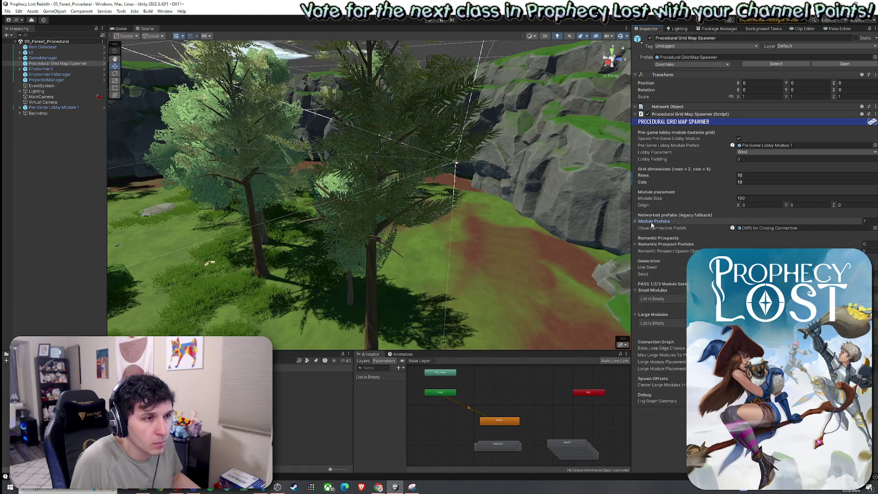
key(ctrl+v)
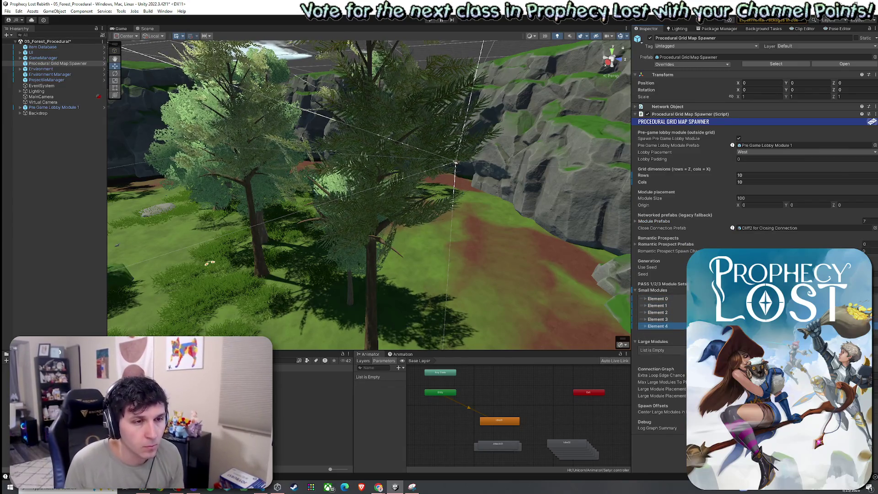
key(ctrl+d)
Step: Expand Small Modules Elements 0–4 and show the 1by1 Map Modules folder in the Project window
click(646, 299)
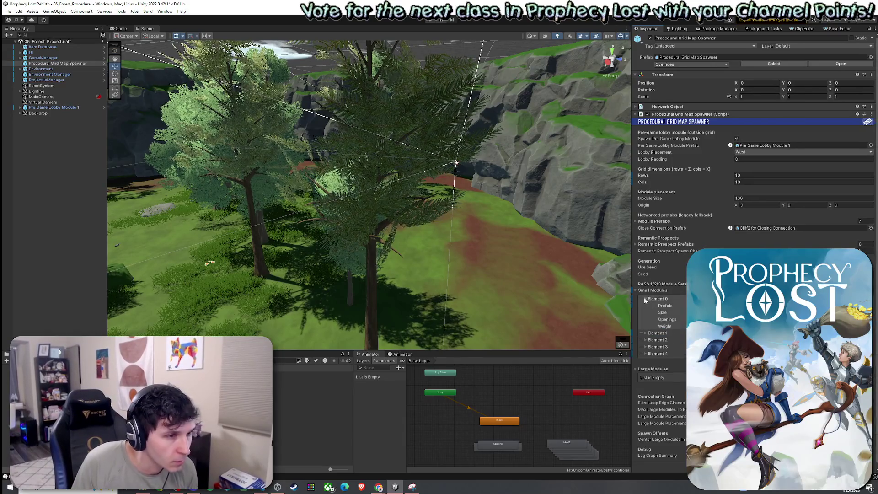
click(646, 333)
click(646, 367)
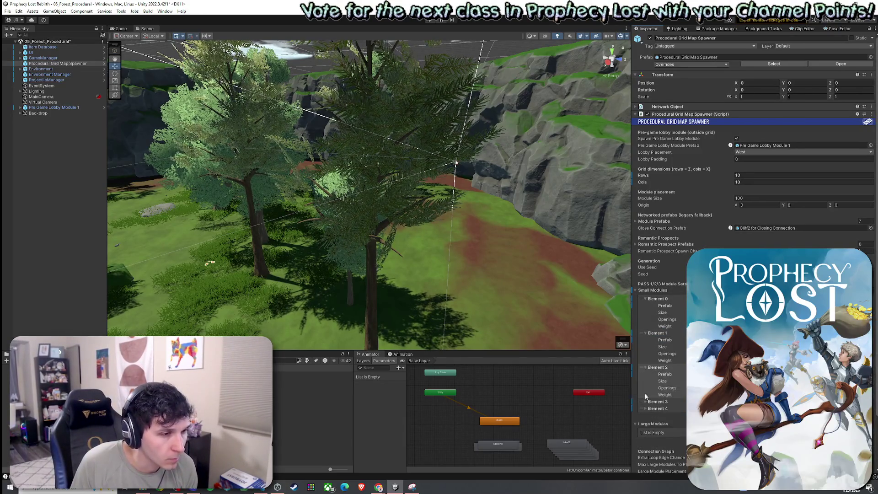
click(646, 401)
click(645, 436)
click(665, 340)
scroll(683, 361, down, 2)
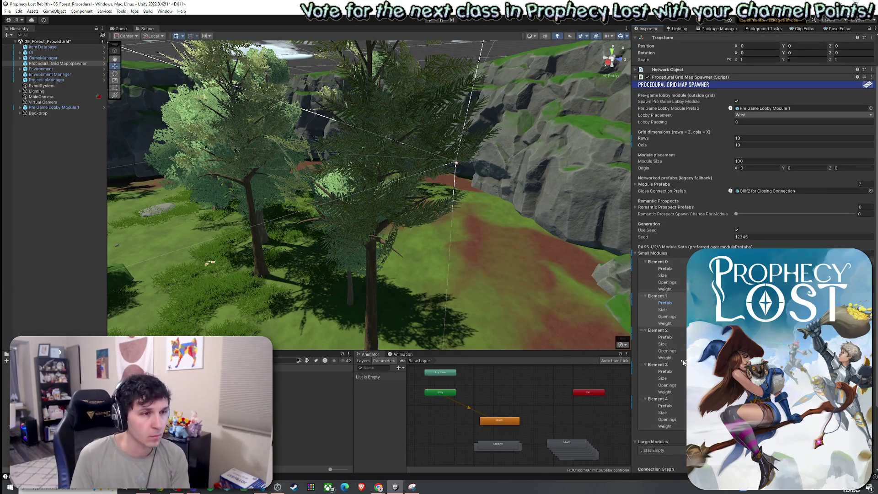
click(229, 373)
click(59, 63)
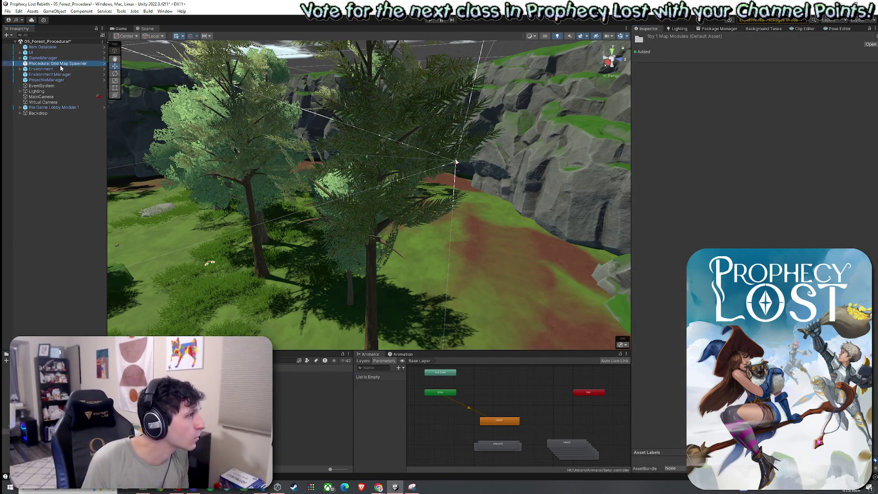
Step: Open the Procedural Grid Map Spawner prefab for editing and select the spawner inside it
right_click(89, 64)
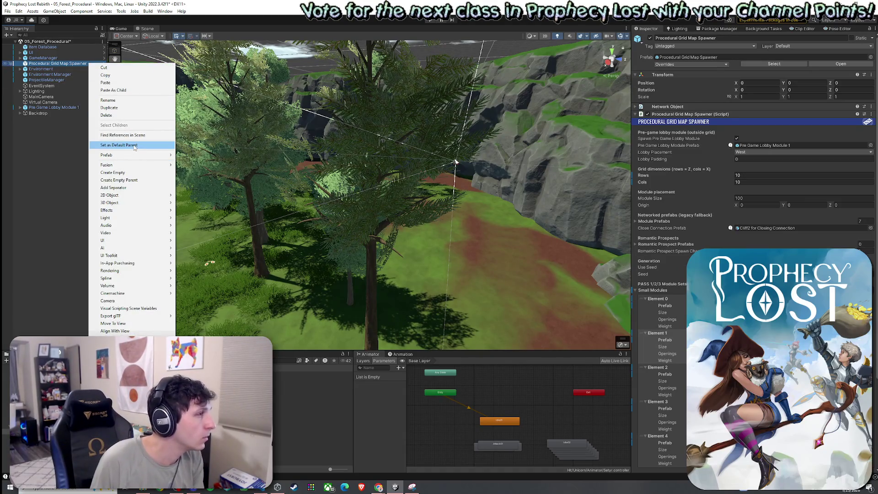
mouse_move(133, 154)
click(200, 175)
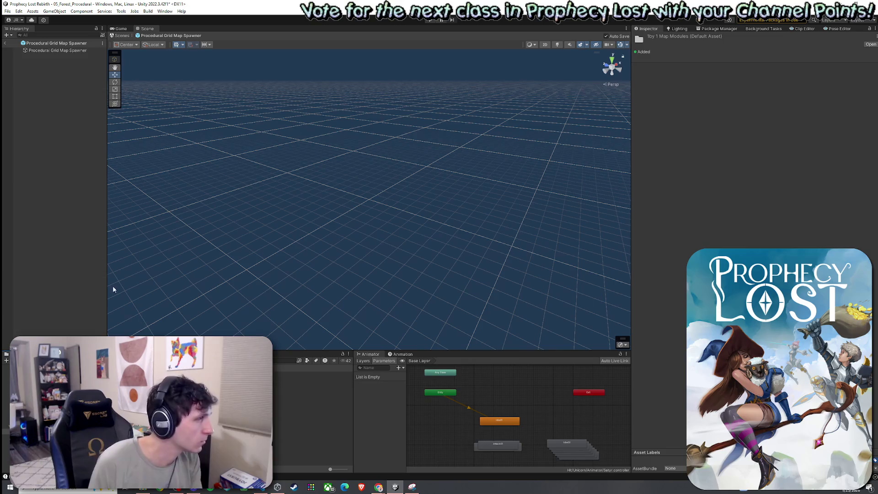
click(51, 50)
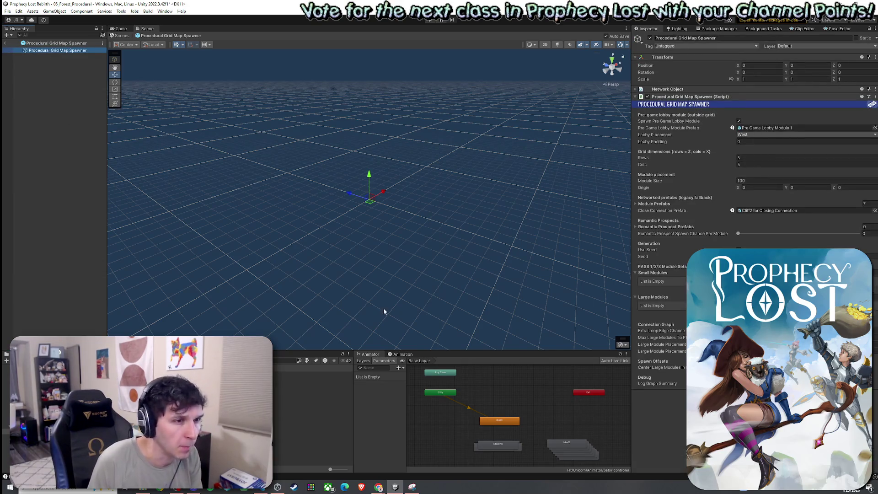
Step: Add Small Modules entries until Elements 0–4 exist, and expand the fields of Elements 0 and 1
drag(137, 389, 658, 280)
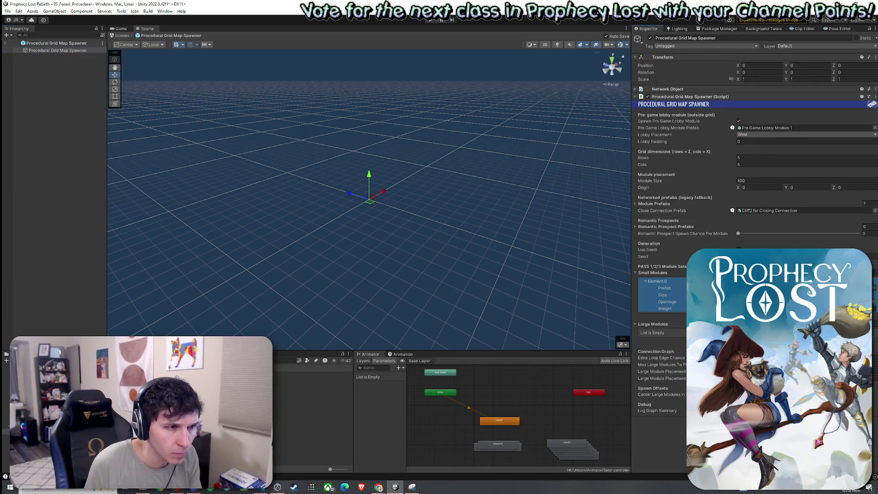
click(860, 317)
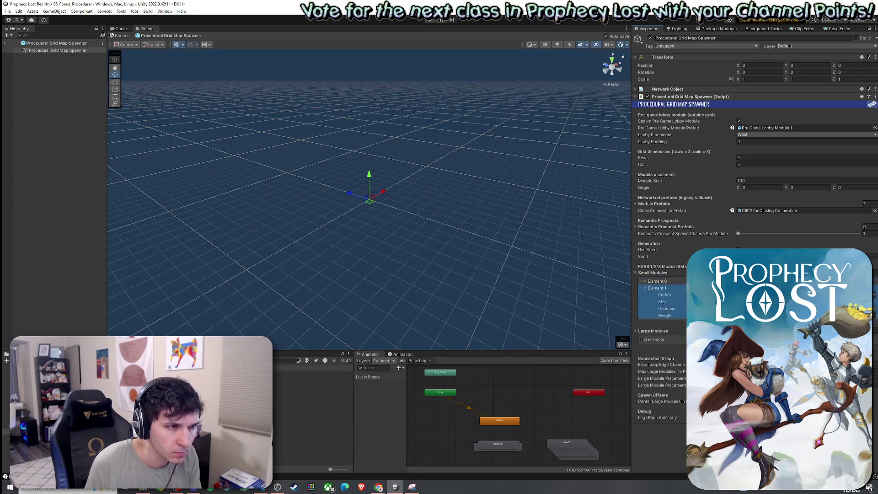
click(655, 289)
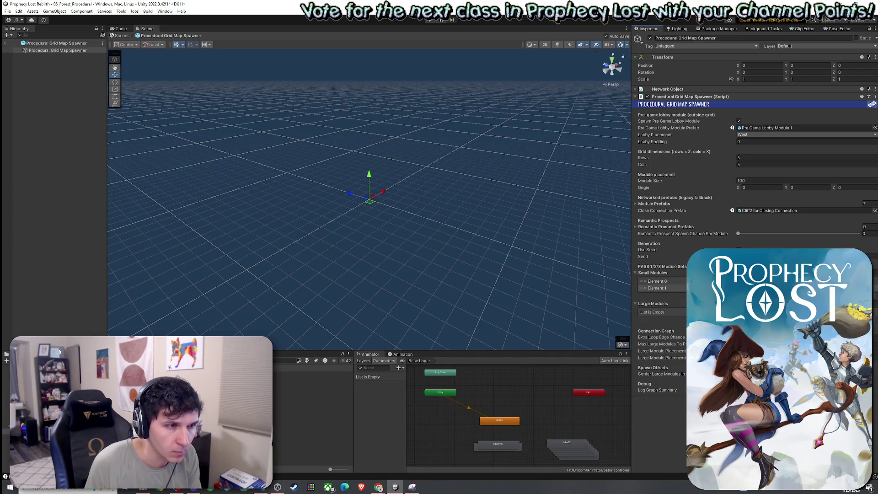
click(860, 296)
click(860, 331)
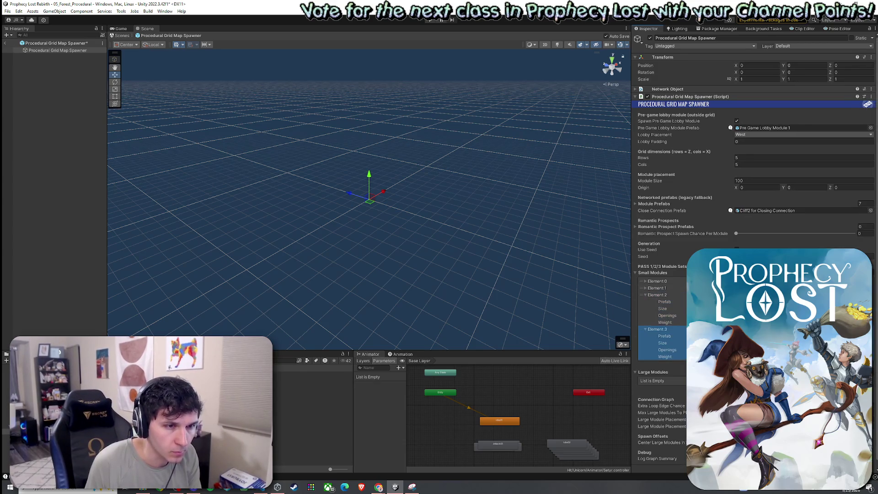
click(861, 365)
click(645, 288)
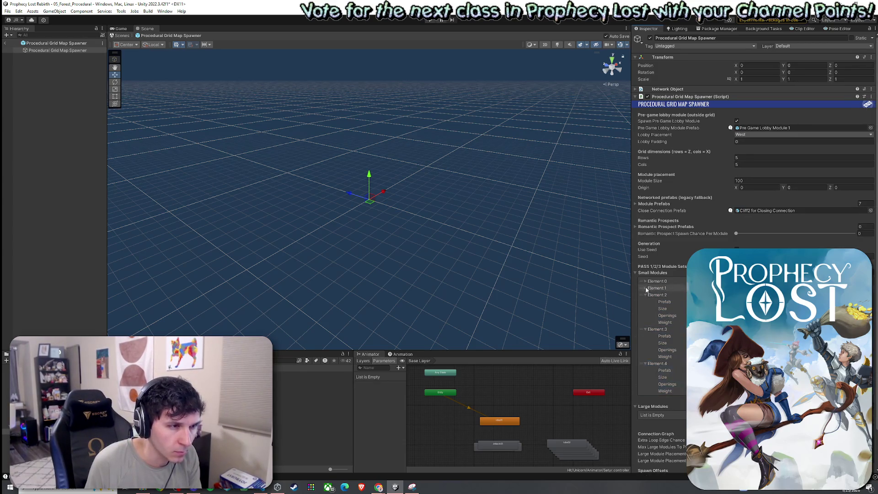
click(645, 281)
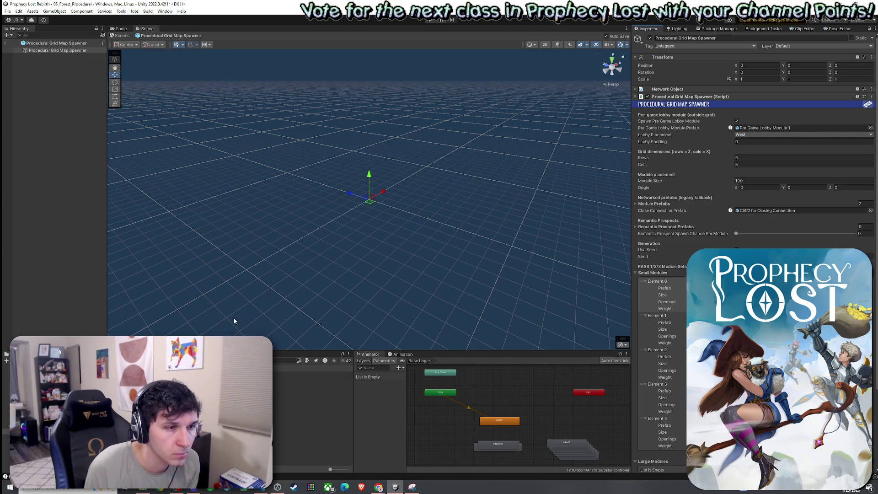
scroll(755, 229, down, 2)
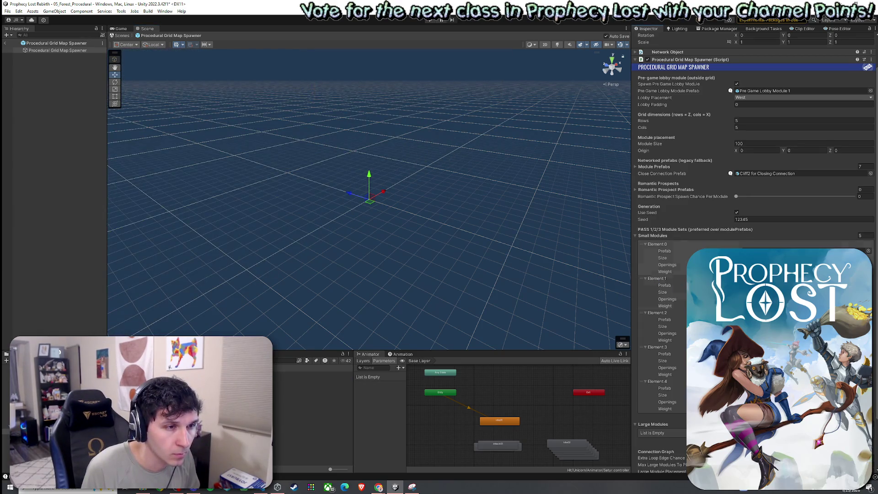
Step: Fill in Small Modules Elements 0, 2, 3 and 4 and save the spawner prefab
click(657, 245)
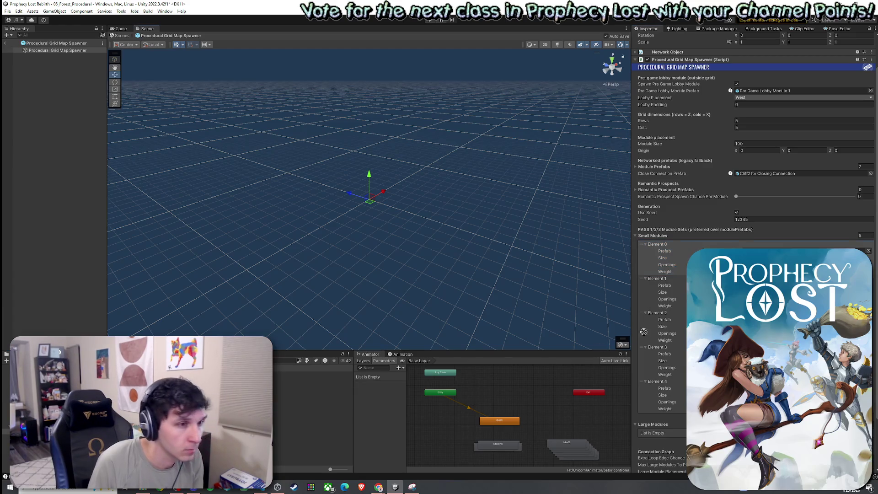
drag(650, 256, 650, 326)
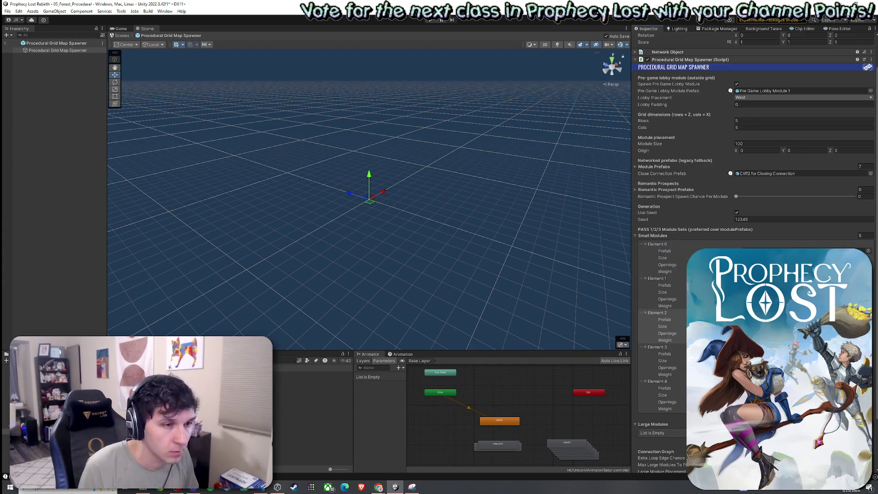
click(658, 347)
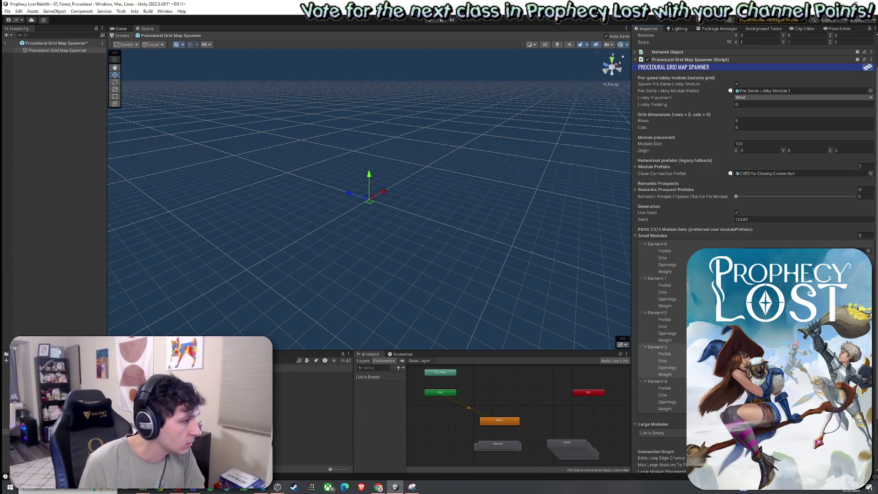
key(ctrl+s)
click(658, 381)
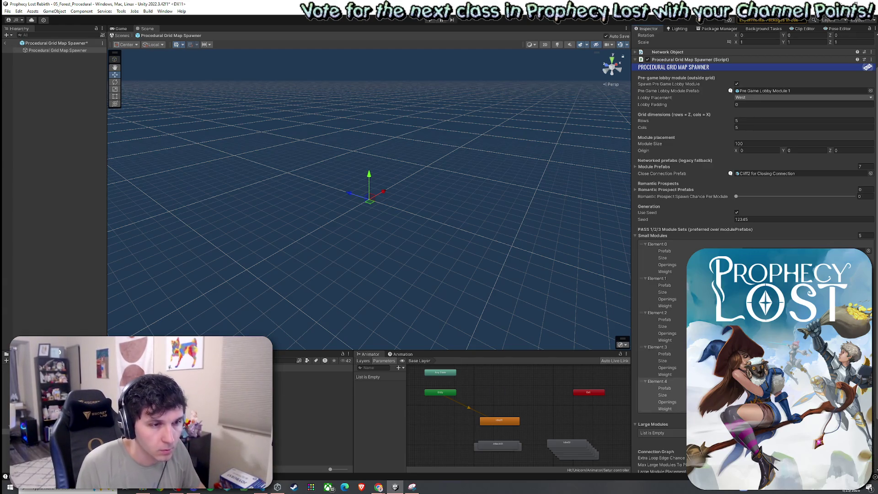
key(ctrl+s)
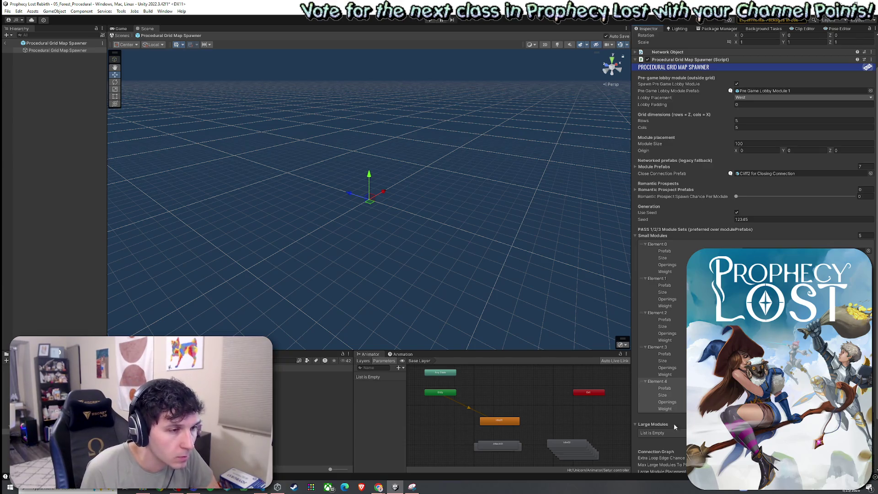
Step: Add and expand two Large Modules entries, then show the 2by 1 Map Modules folder
click(862, 440)
click(863, 447)
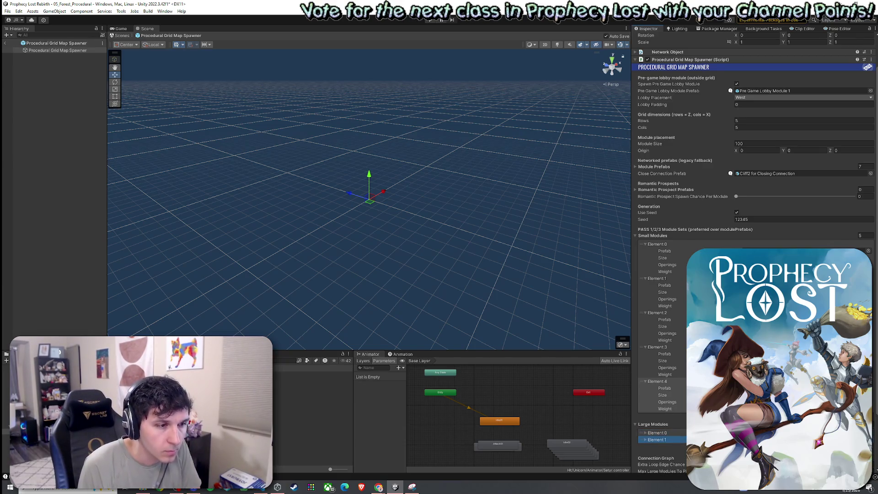
scroll(677, 392, down, 3)
click(649, 385)
click(645, 378)
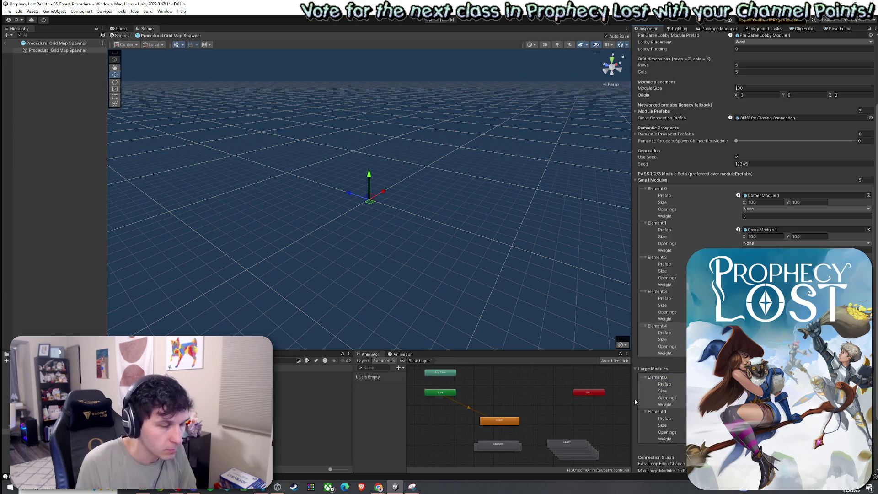
click(311, 379)
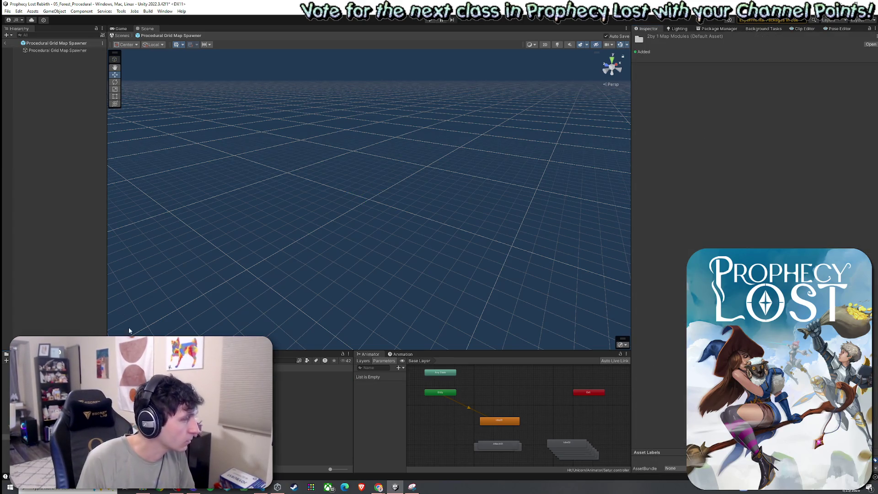
Step: Browse the 2by 2 Map Modules folder, then open 2by1 Module 1 for editing and view it in perspective
click(72, 51)
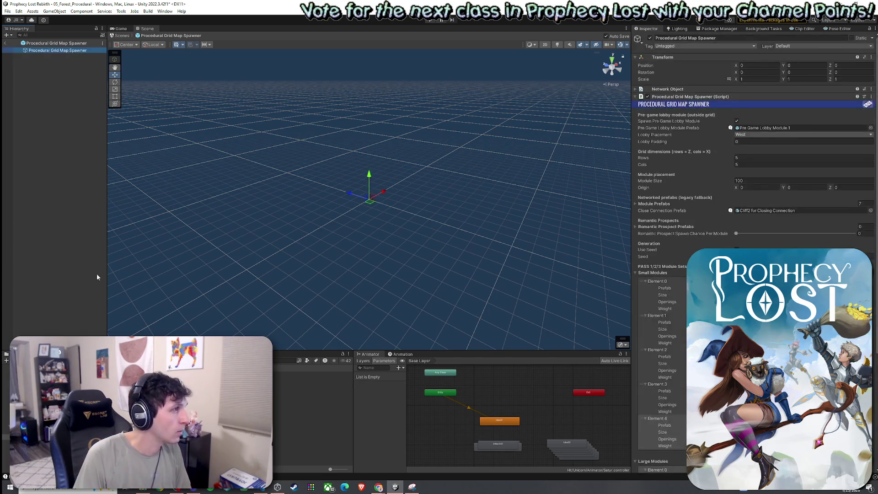
click(311, 374)
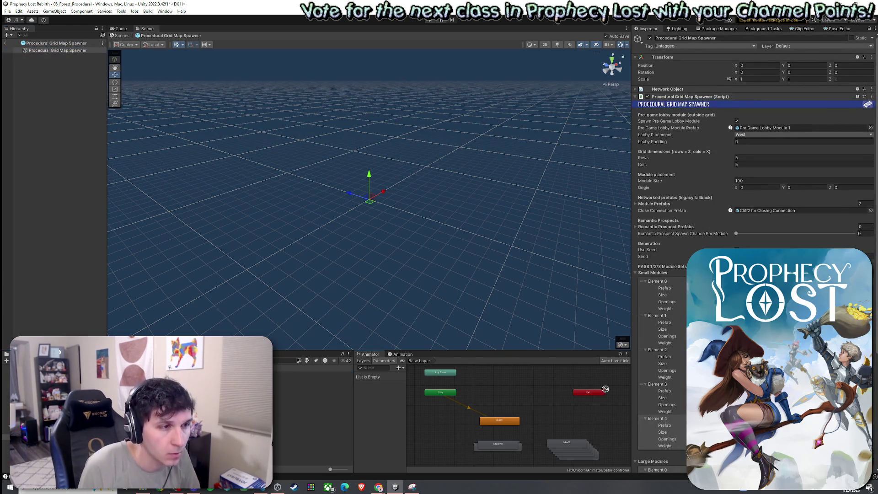
scroll(659, 412, down, 5)
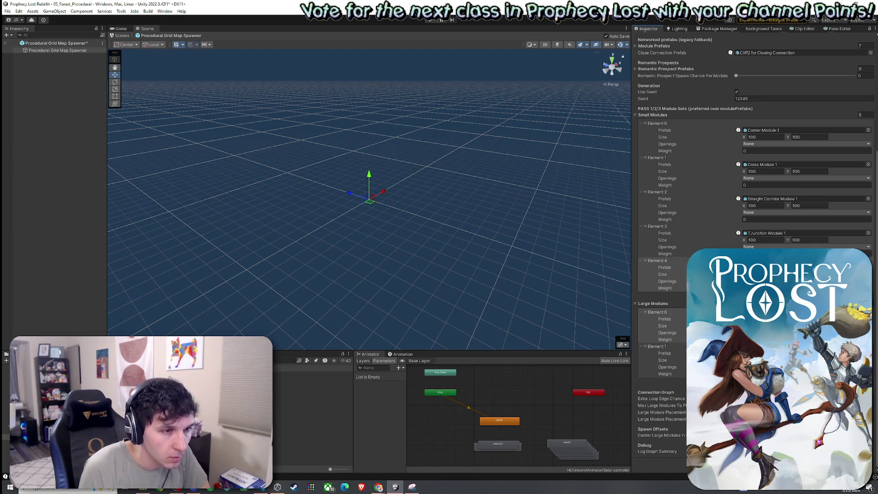
click(311, 374)
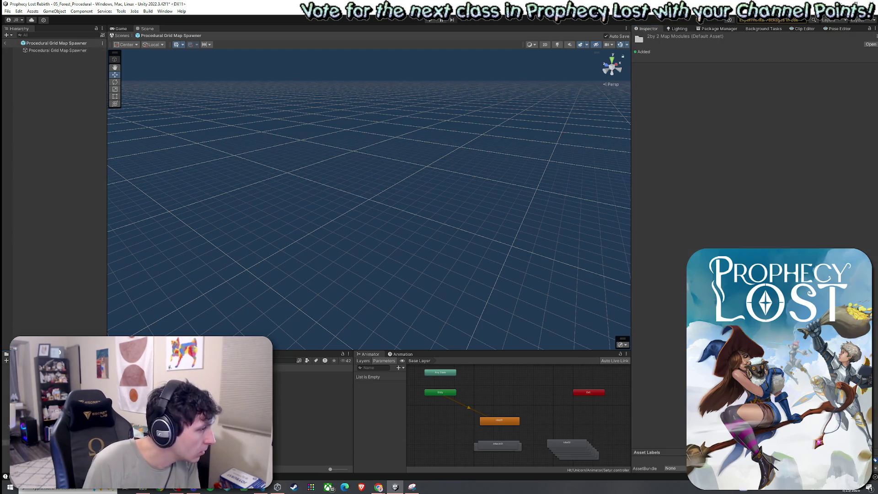
click(54, 50)
drag(54, 50, 564, 392)
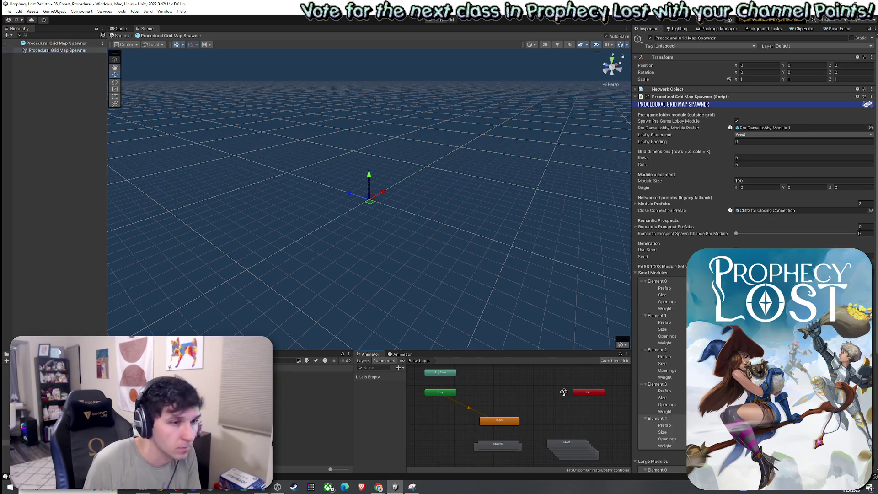
scroll(755, 228, down, 5)
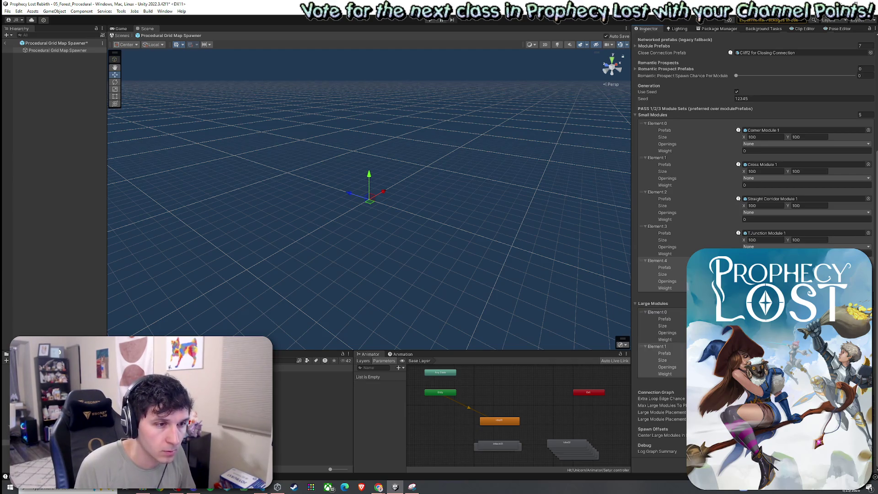
double_click(312, 374)
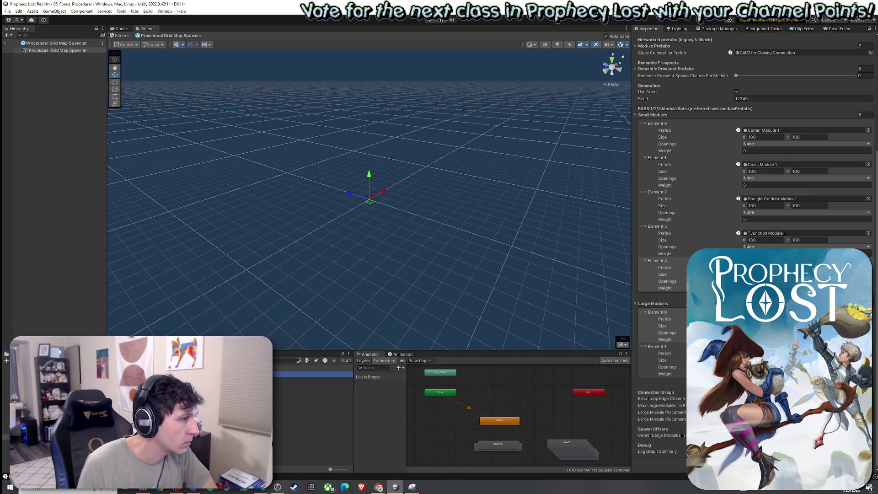
drag(373, 275, 373, 240)
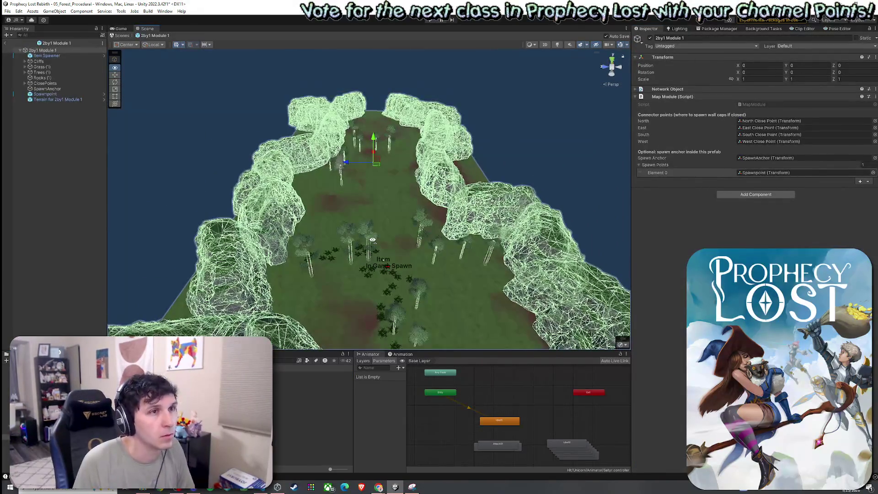
Step: Check the module terrain's settings, exit the prefab, and save the 05_Forest_Procedural scene
click(373, 240)
click(779, 115)
scroll(686, 256, down, 5)
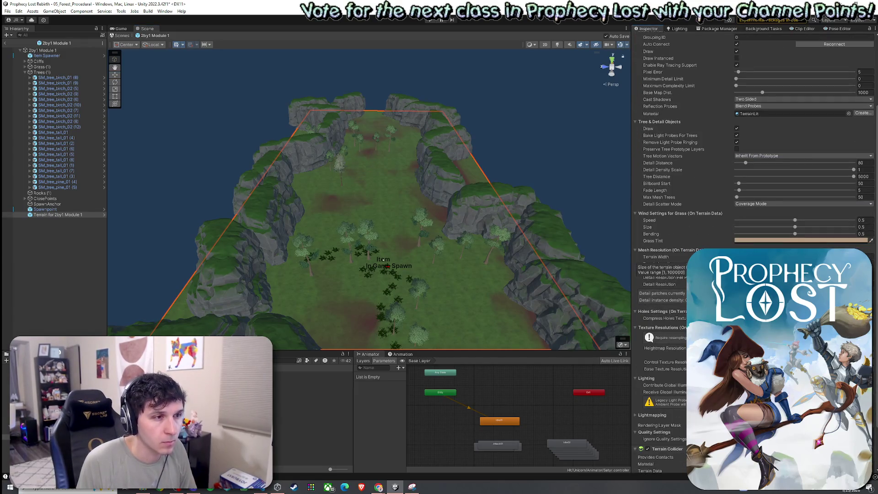
click(5, 42)
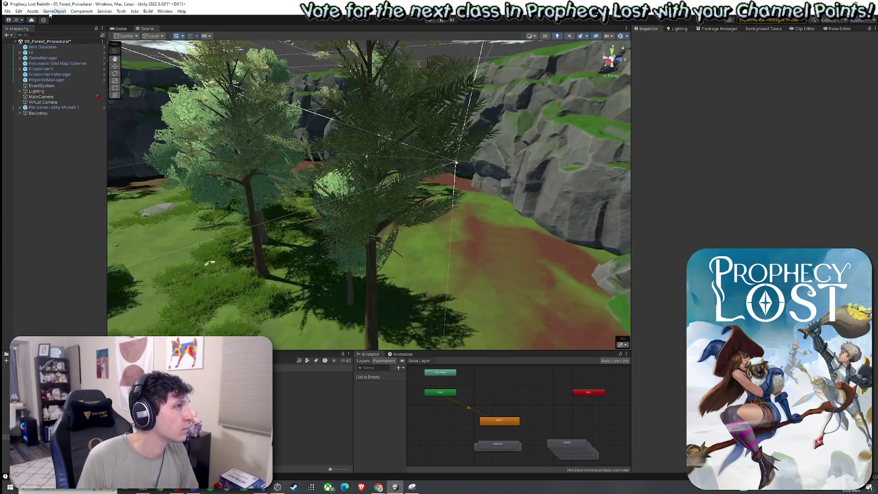
click(8, 11)
click(18, 44)
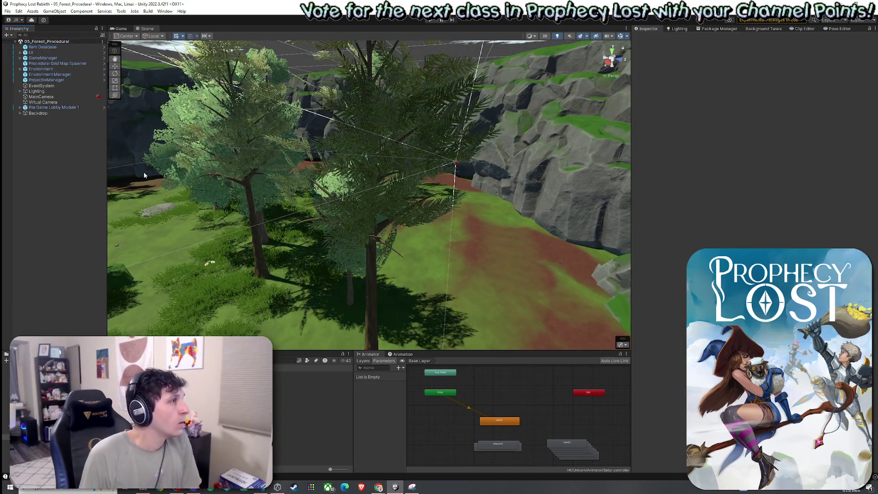
Step: Select and open the spawner's prefab asset, then open Corner Module 1 from its Prefab field
right_click(64, 63)
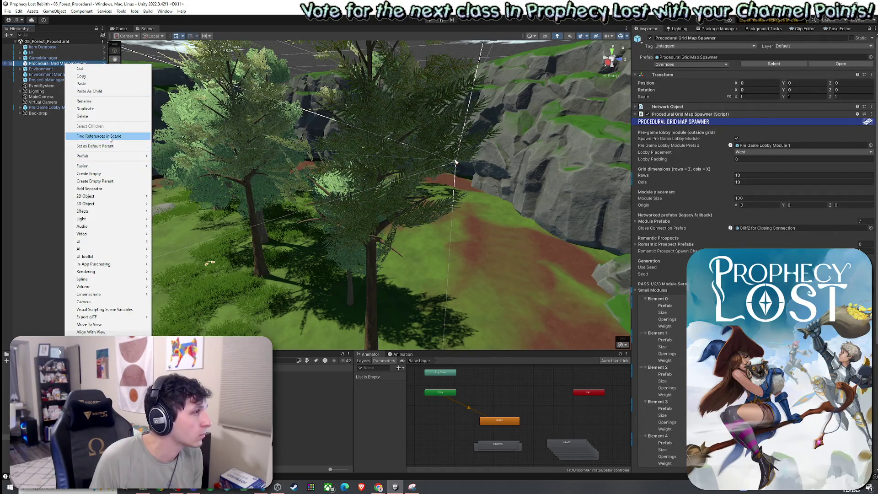
mouse_move(133, 156)
click(173, 173)
click(867, 45)
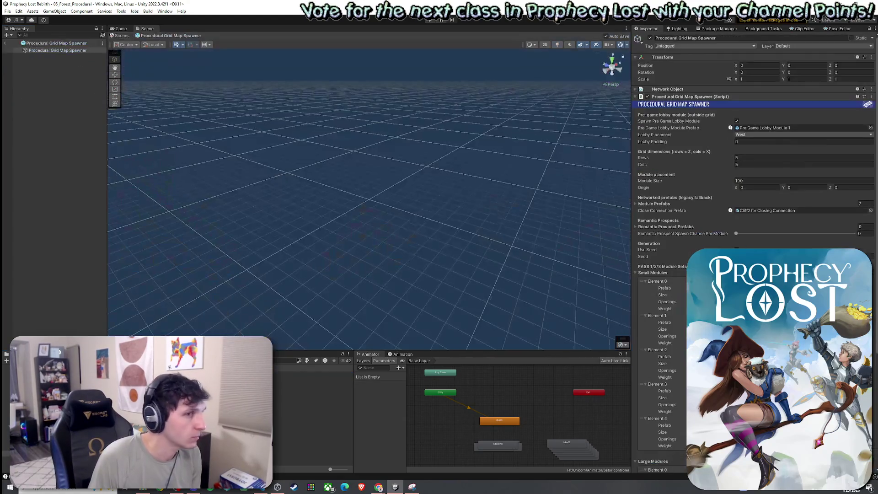
scroll(755, 206, down, 5)
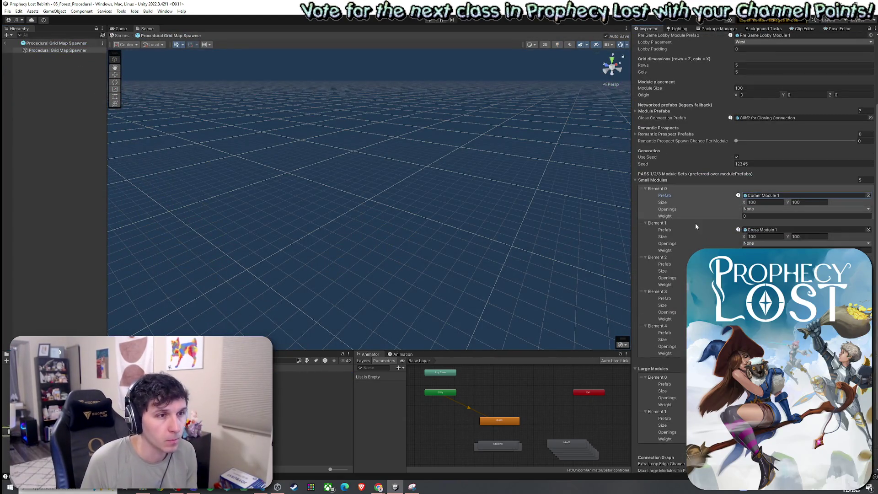
double_click(762, 196)
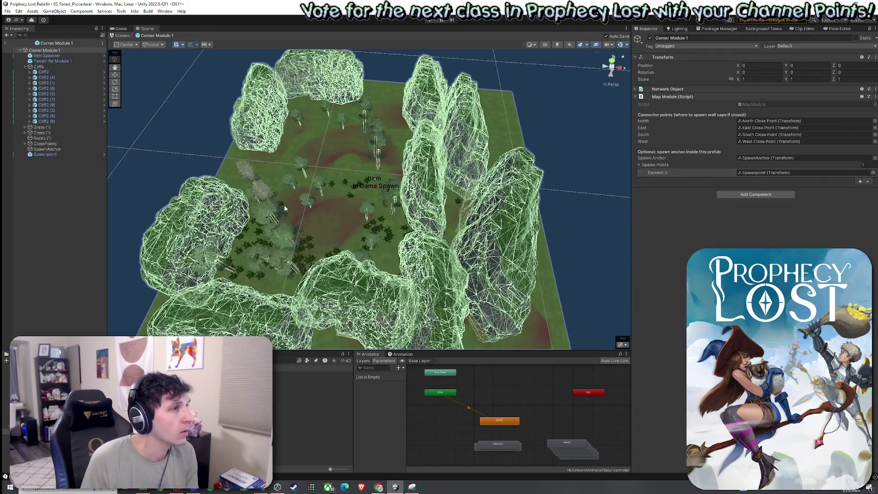
Step: Inspect Corner Module 1's North, South, East and West close points, then exit Prefab Mode
click(43, 144)
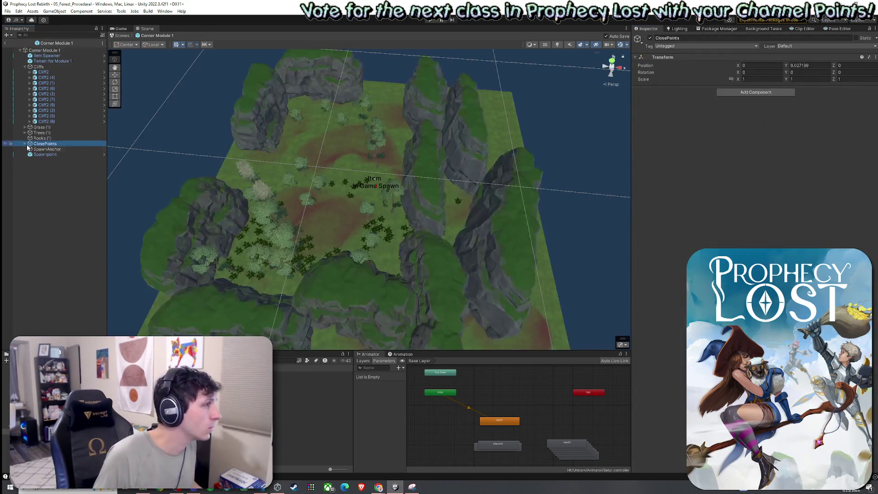
click(25, 143)
click(51, 149)
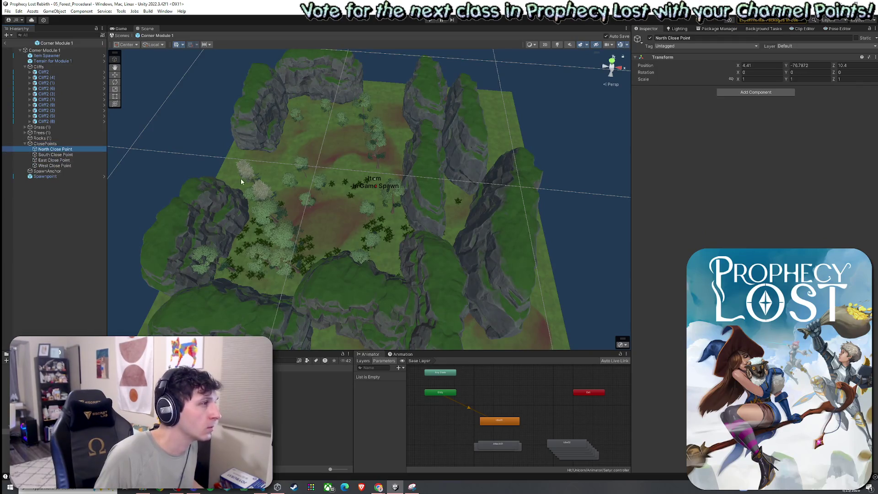
mouse_move(366, 192)
mouse_down()
mouse_move(382, 194)
mouse_move(386, 167)
mouse_move(348, 178)
mouse_move(412, 169)
mouse_move(329, 182)
mouse_move(235, 181)
mouse_up()
mouse_move(272, 225)
mouse_down()
mouse_move(293, 236)
mouse_move(247, 275)
mouse_up()
click(60, 156)
click(64, 160)
click(66, 166)
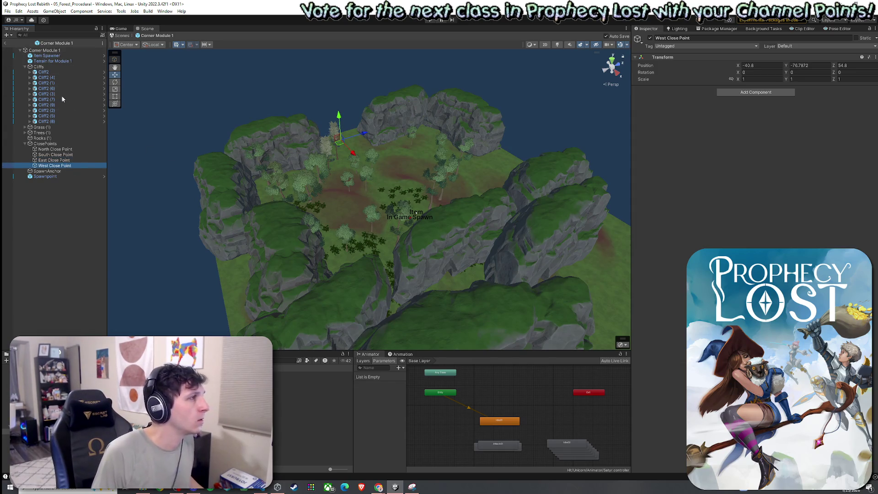
click(4, 42)
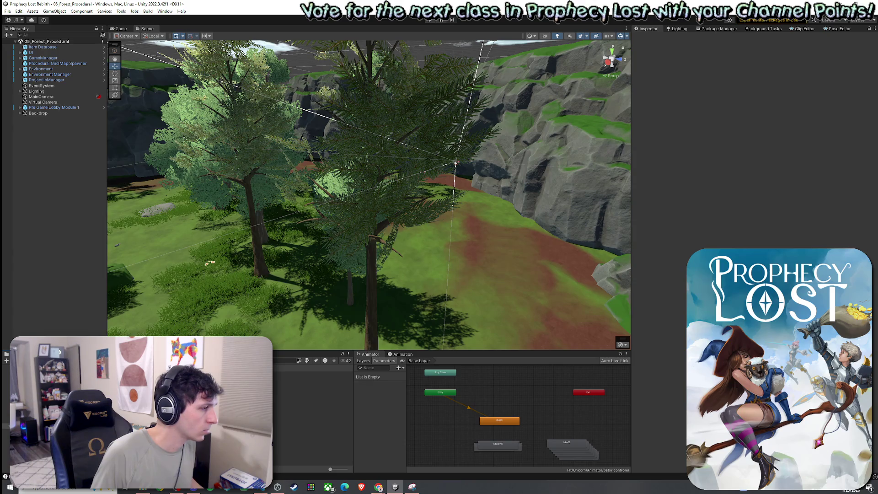
Step: Open the spawner prefab, review Small Modules Elements 0 and 1, and open Cross Module 1
double_click(312, 374)
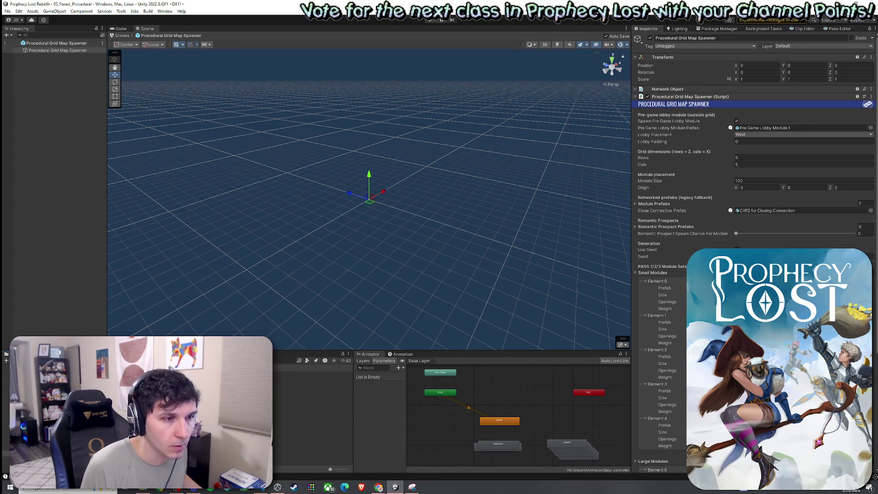
click(657, 282)
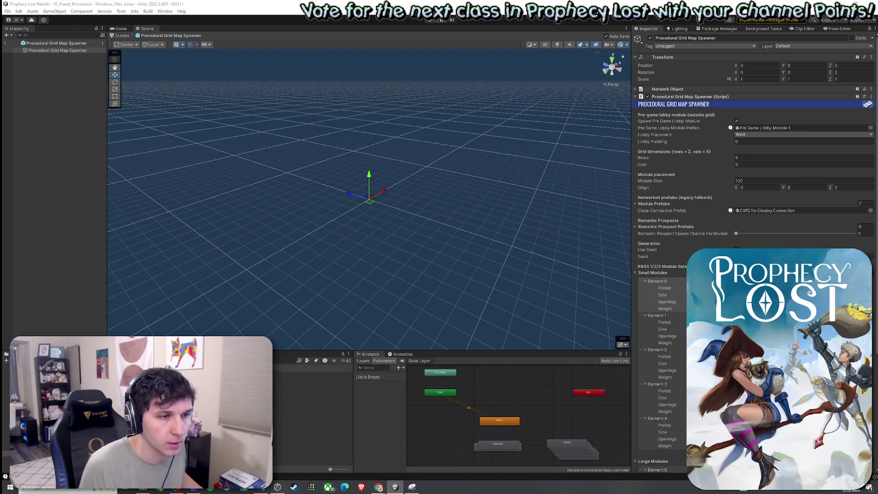
click(653, 273)
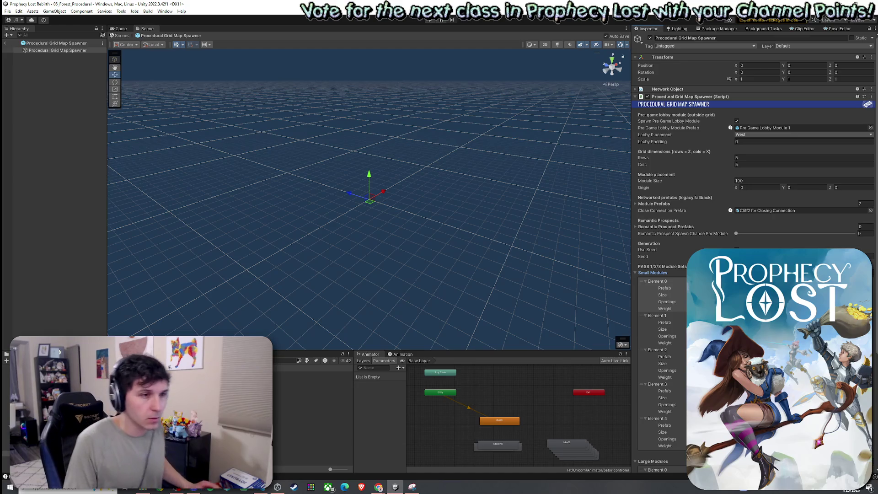
click(665, 323)
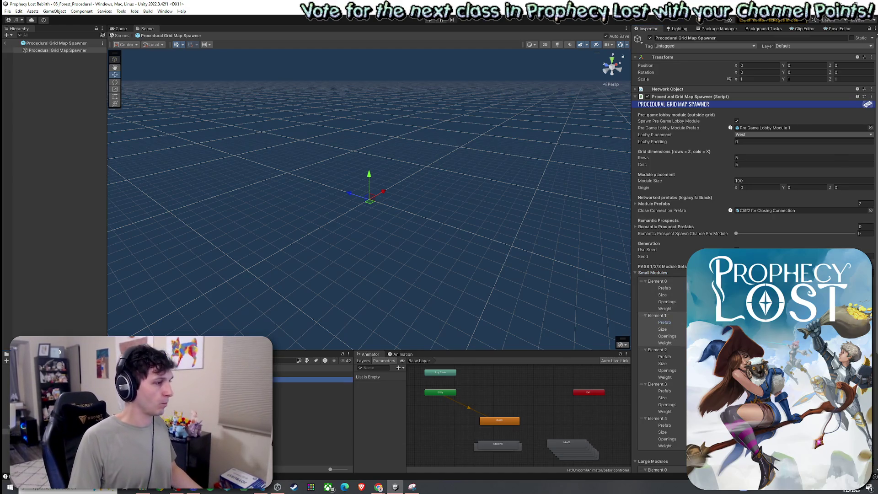
double_click(755, 322)
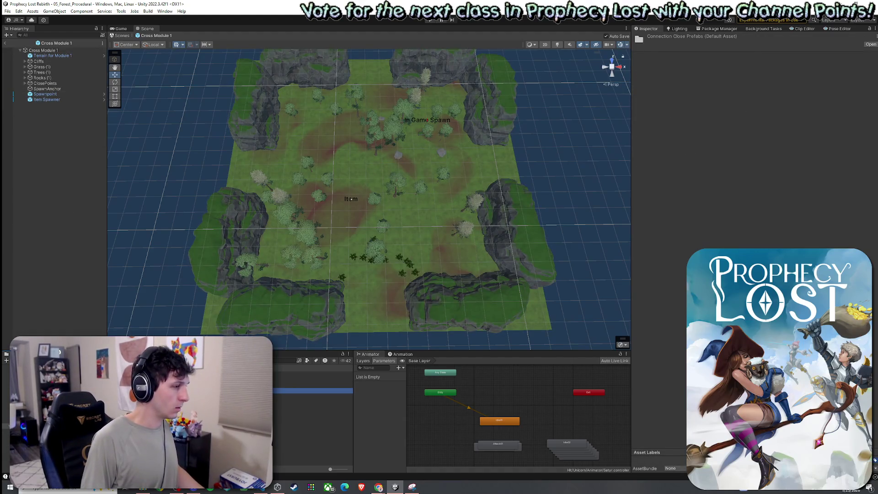
Step: Return to the spawner prefab, collapse Elements 0–1, and open Straight Corridor Module 1 from Element 2
double_click(315, 374)
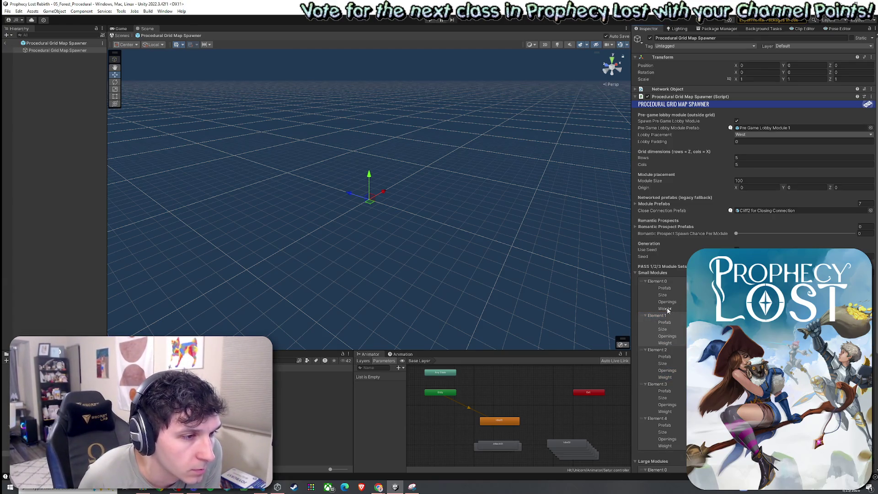
click(646, 281)
click(647, 288)
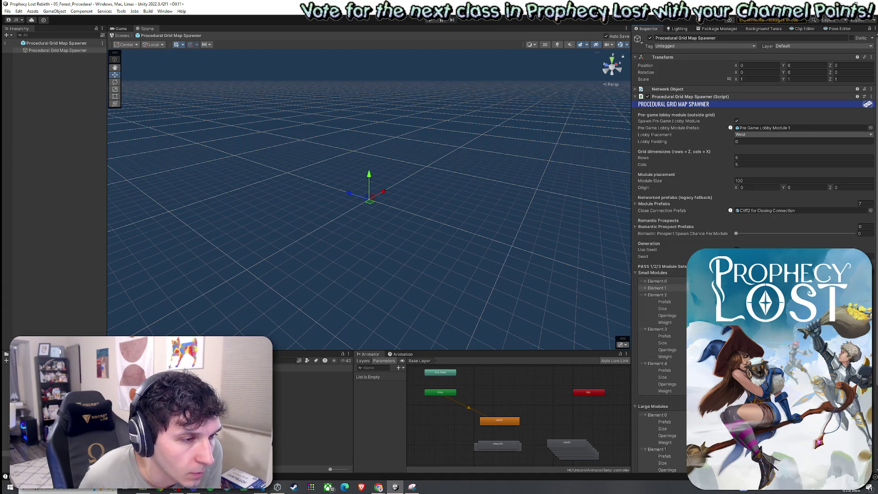
click(665, 302)
double_click(732, 302)
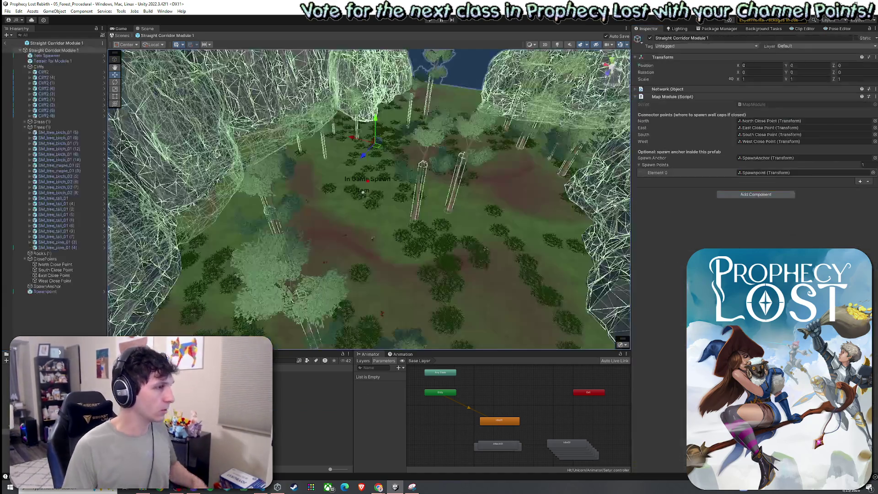
Step: Locate the corridor module's North and South Close Points, then leave the prefab
click(25, 128)
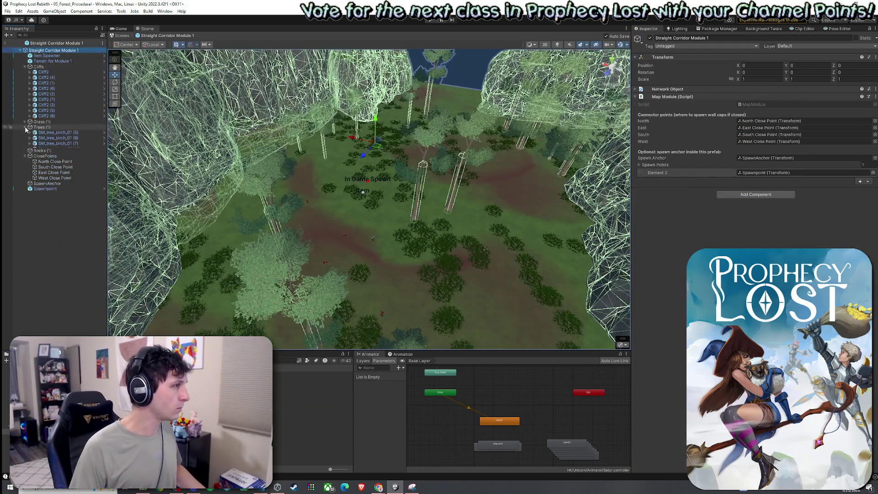
click(25, 67)
double_click(55, 94)
scroll(127, 142, down, 10)
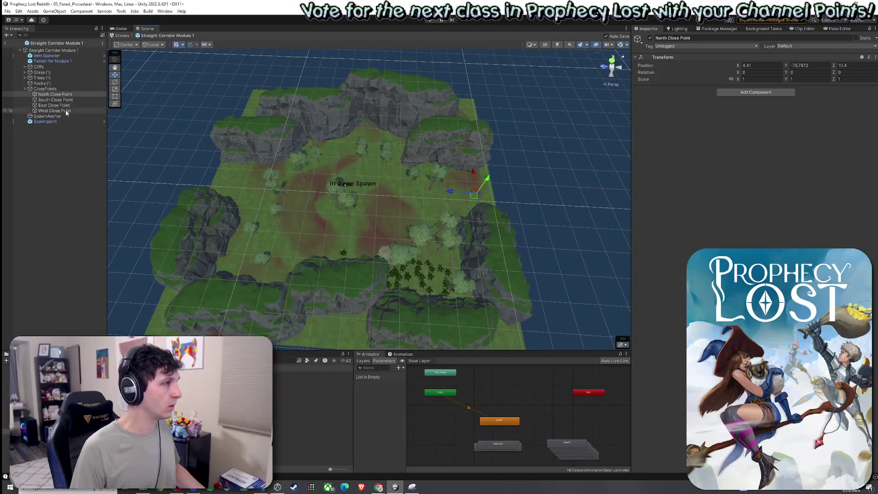
double_click(55, 100)
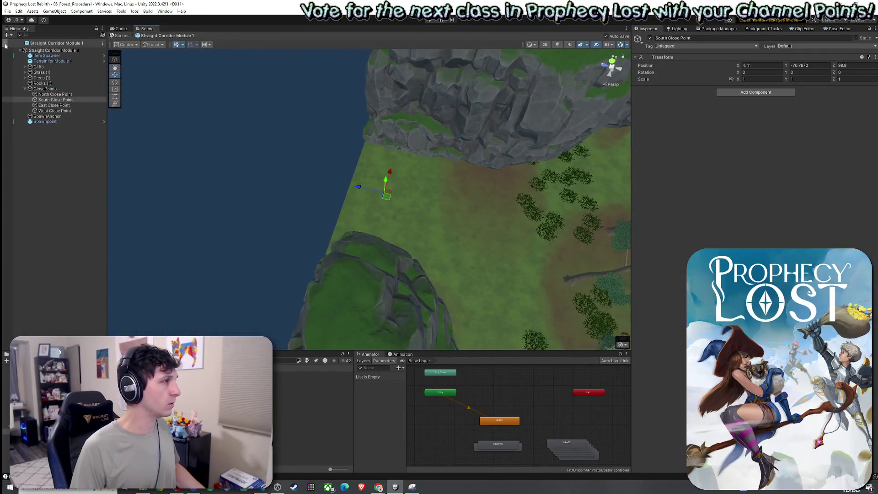
click(5, 43)
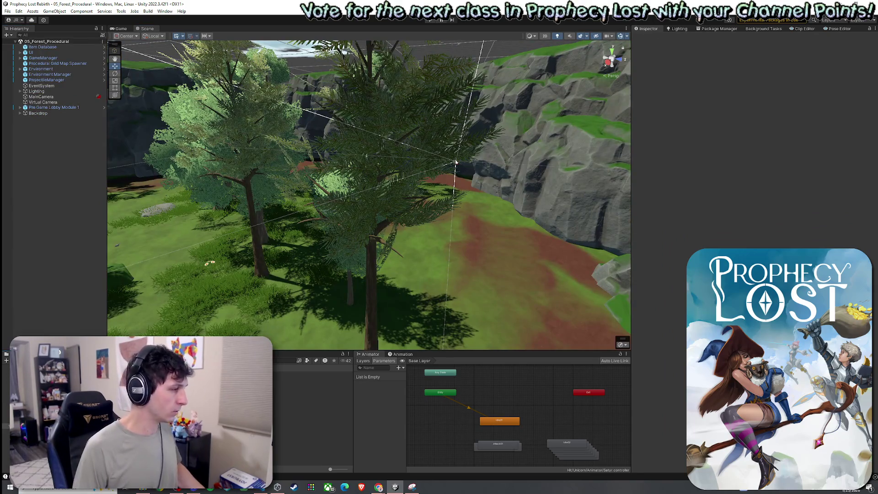
Step: Set the spawner's Element 2 Openings to North and South, then open T Junction Module 1
double_click(297, 374)
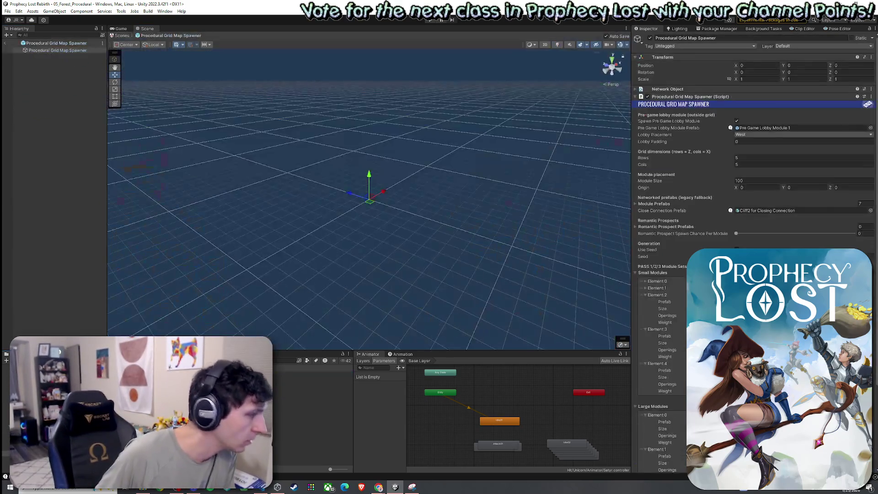
scroll(654, 330, down, 3)
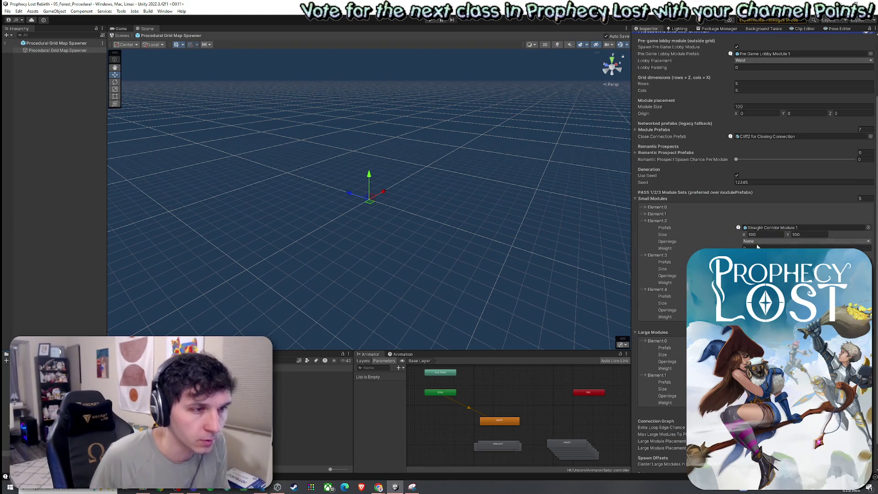
click(757, 246)
click(759, 268)
click(759, 281)
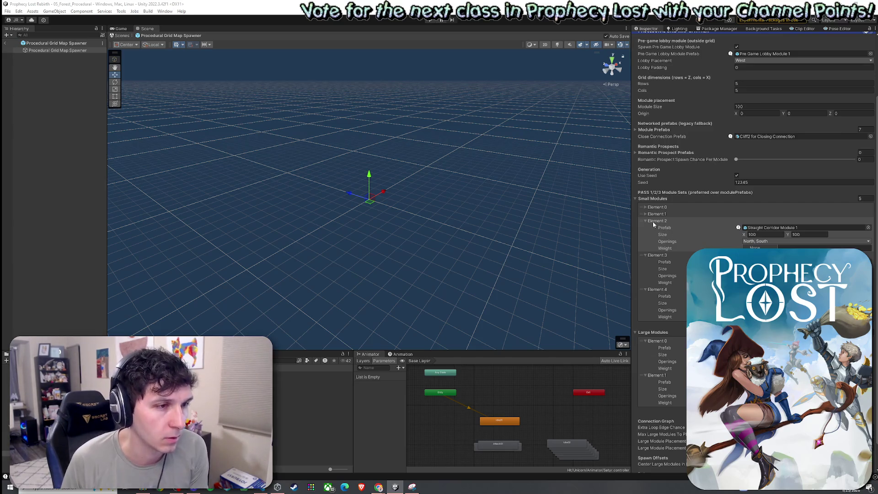
click(652, 221)
click(665, 235)
double_click(766, 234)
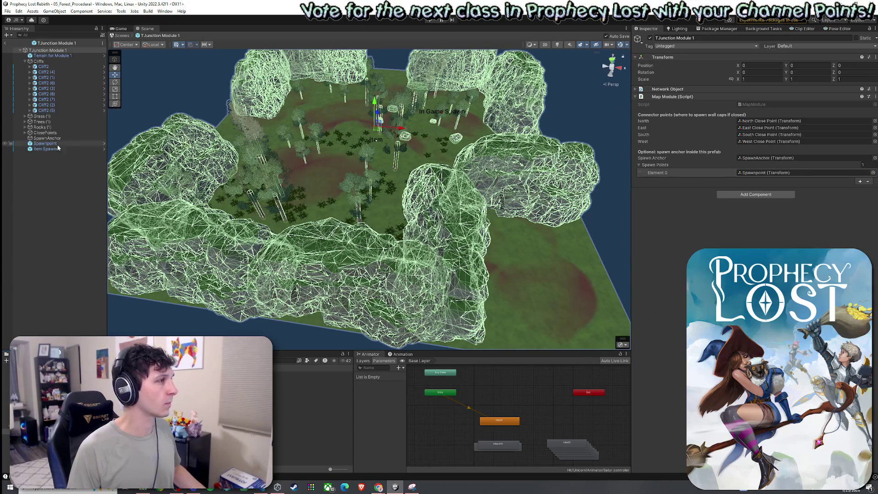
Step: Inspect T Junction Module 1's North, East and West close points, then reopen the spawner prefab
drag(346, 228, 380, 341)
key(f)
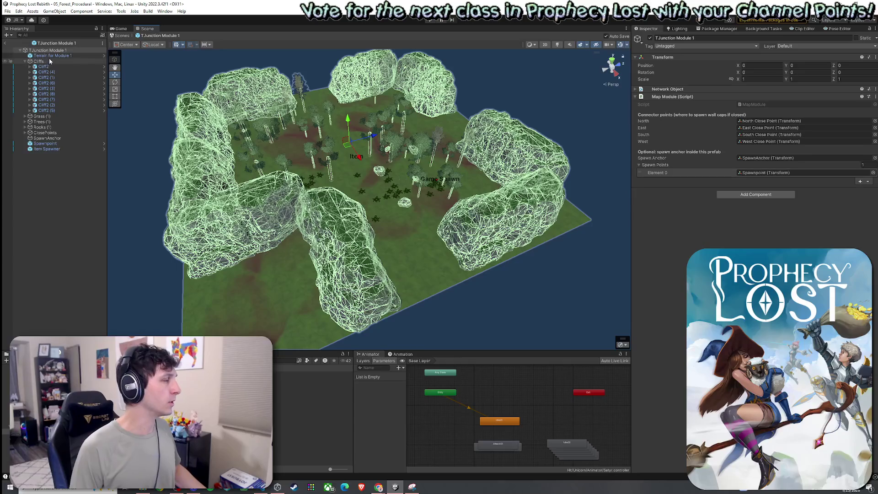
click(25, 133)
double_click(53, 138)
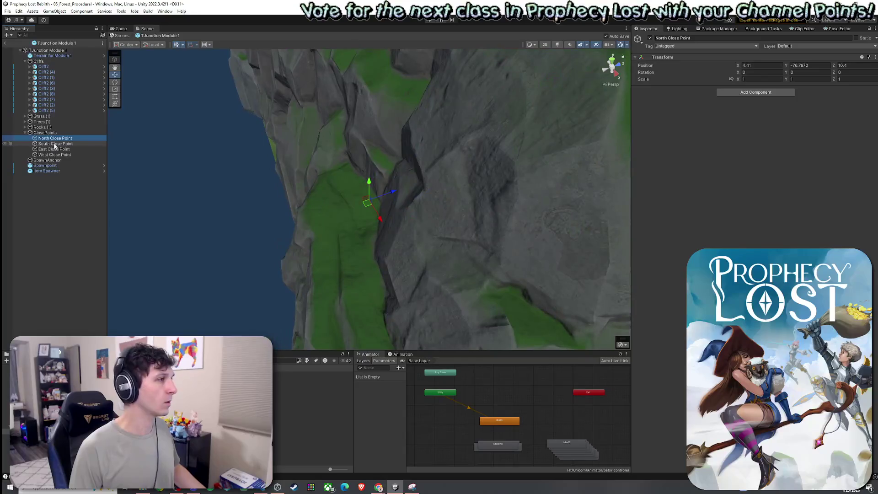
double_click(54, 149)
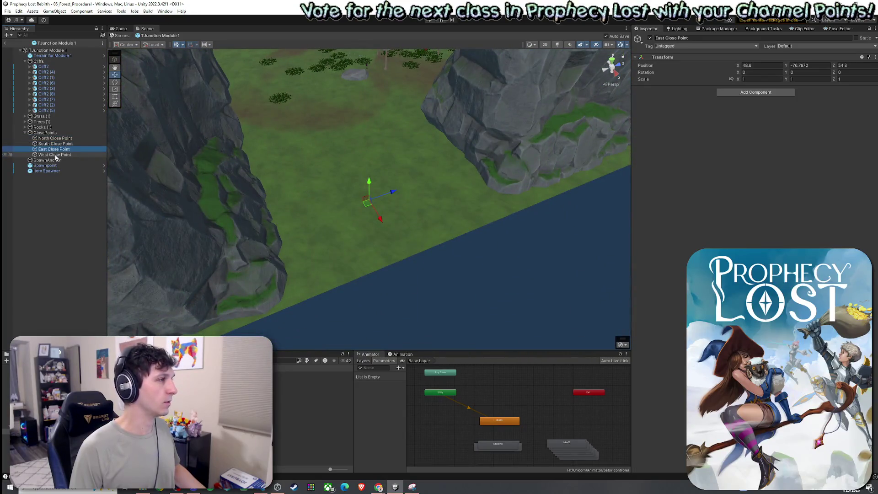
double_click(55, 154)
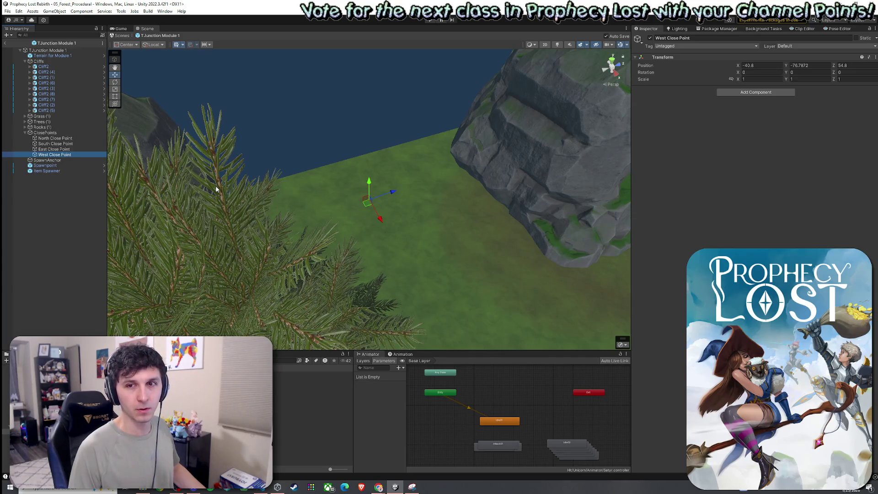
drag(215, 185, 280, 225)
double_click(55, 138)
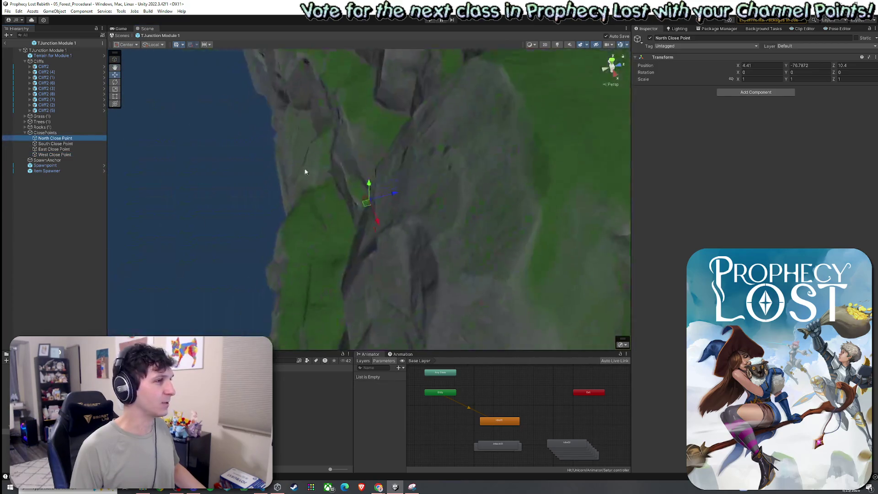
mouse_move(340, 173)
mouse_down()
mouse_move(309, 170)
mouse_move(298, 192)
mouse_up()
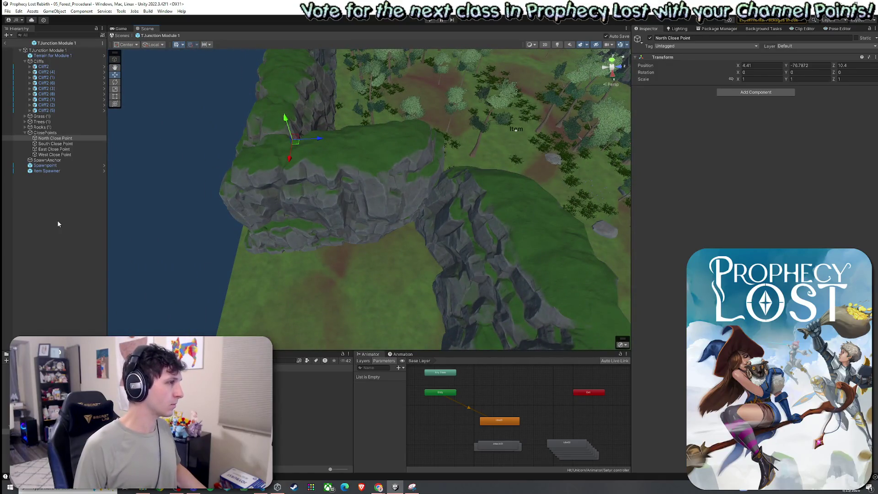
click(5, 43)
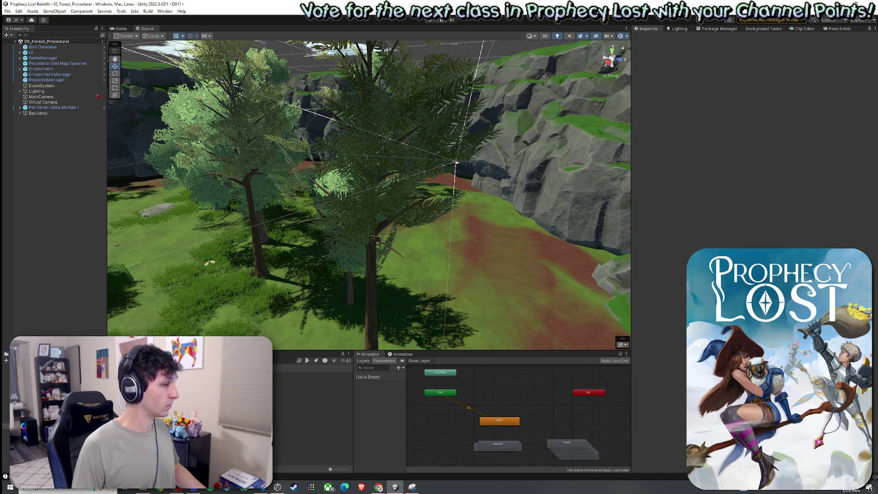
double_click(311, 396)
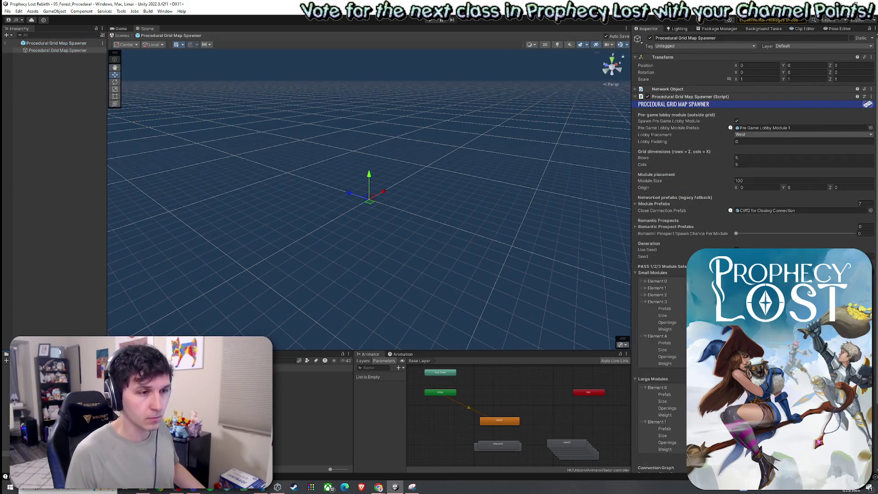
Step: Review and collapse the Element 3 small module entry, then look at Element 4
click(657, 302)
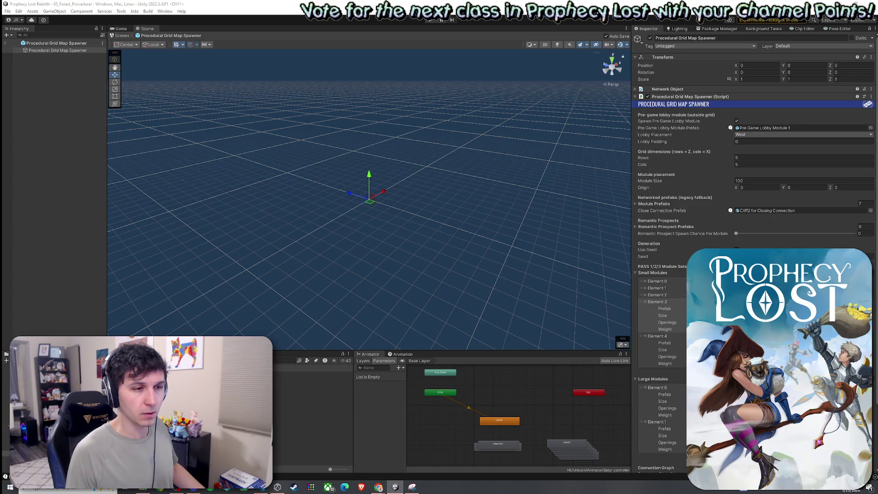
click(646, 302)
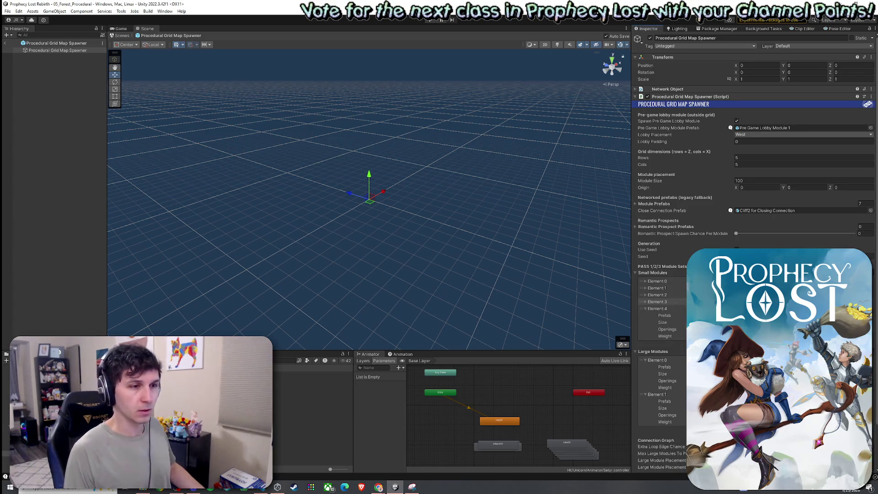
click(657, 309)
Step: Open the Dead End Module 1 prefab and frame its East and West Close Points
double_click(778, 316)
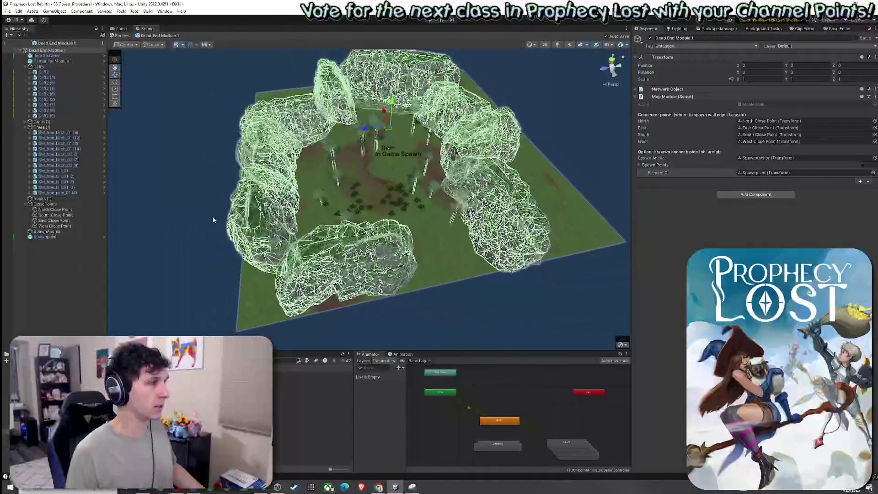
double_click(55, 215)
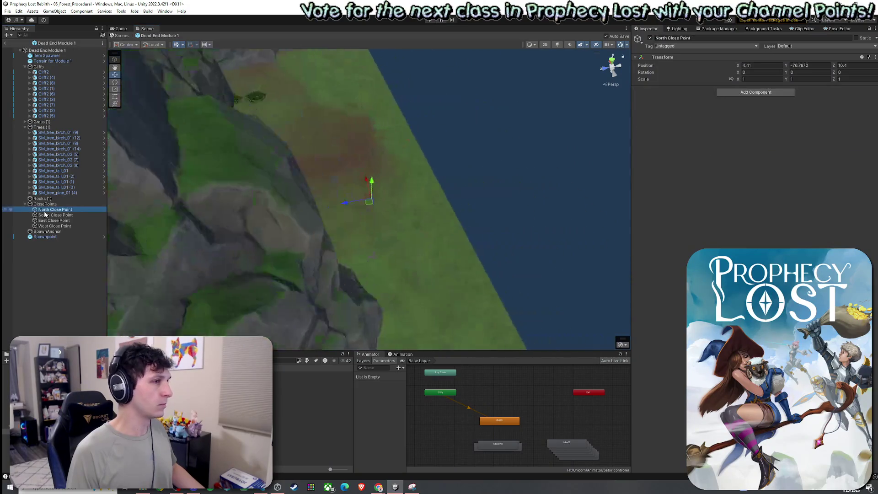
double_click(54, 221)
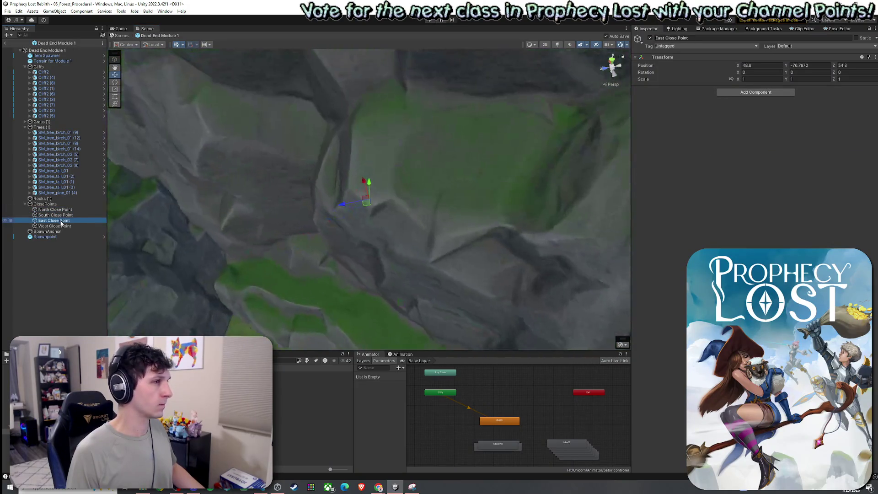
double_click(54, 226)
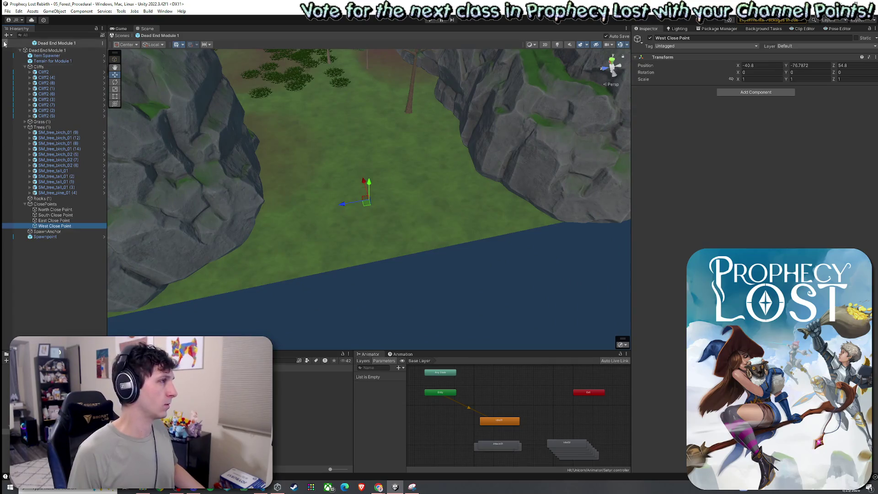
Step: Return to the forest scene, open the Procedural Grid Map Spawner prefab and collapse Small Modules Element 4
click(6, 43)
click(7, 11)
click(83, 176)
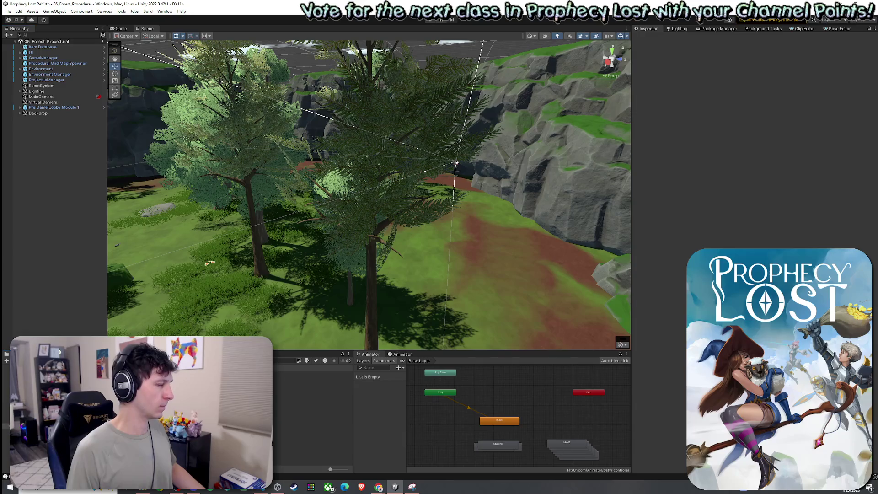
click(104, 63)
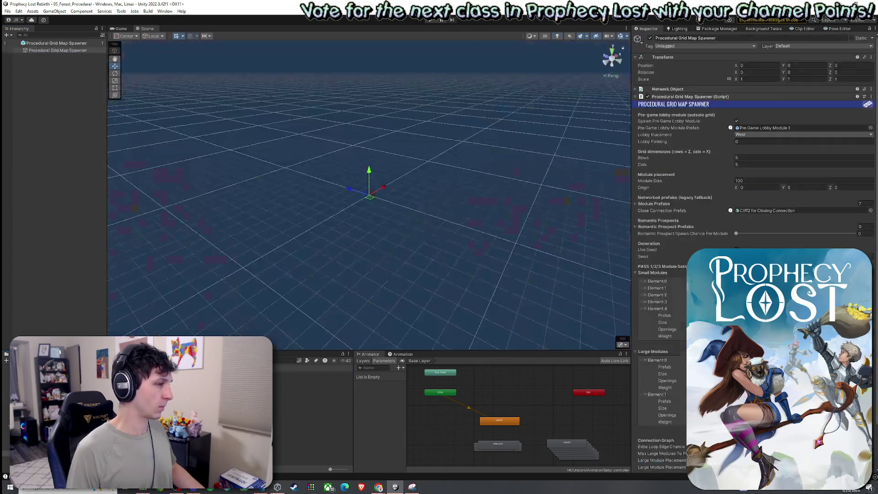
click(657, 309)
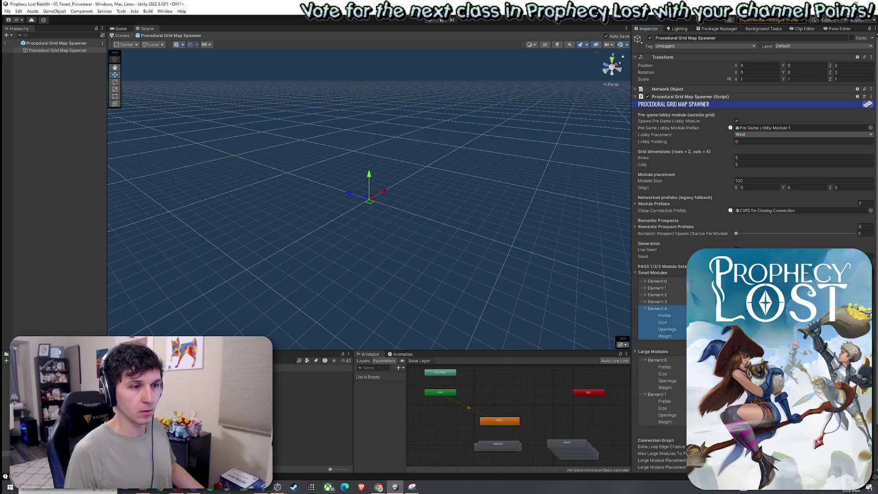
click(57, 43)
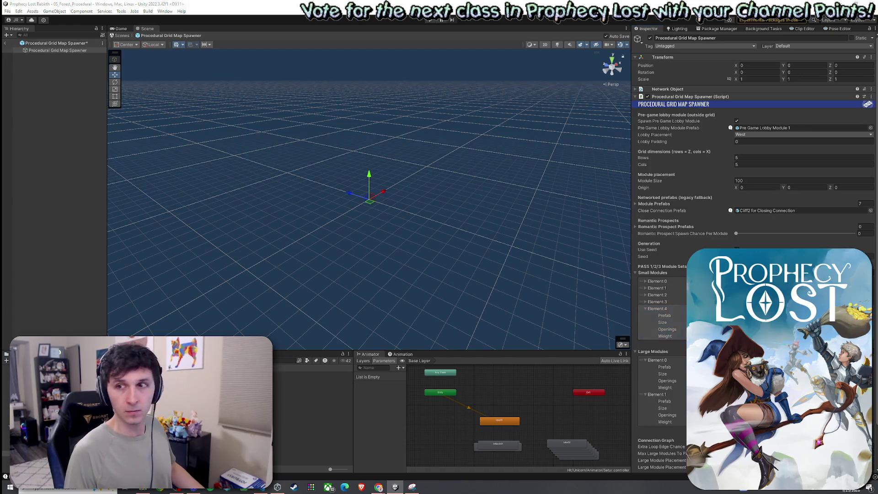
click(645, 309)
scroll(679, 316, down, 1)
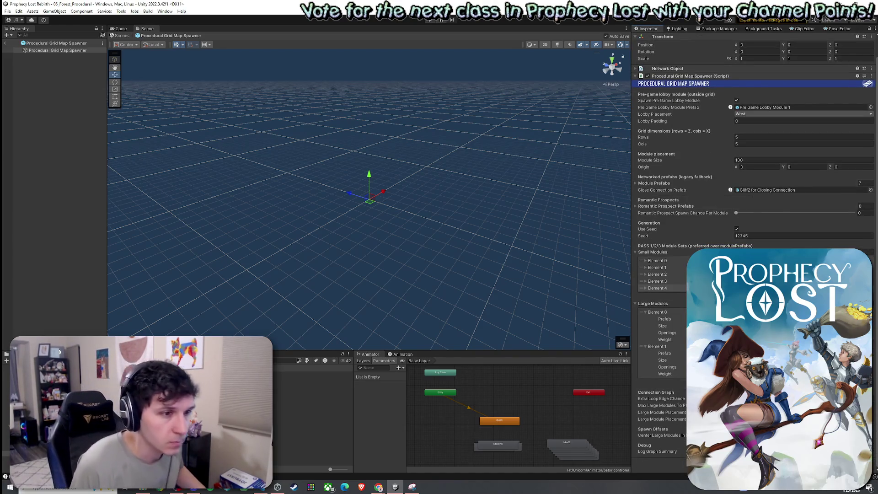
double_click(312, 374)
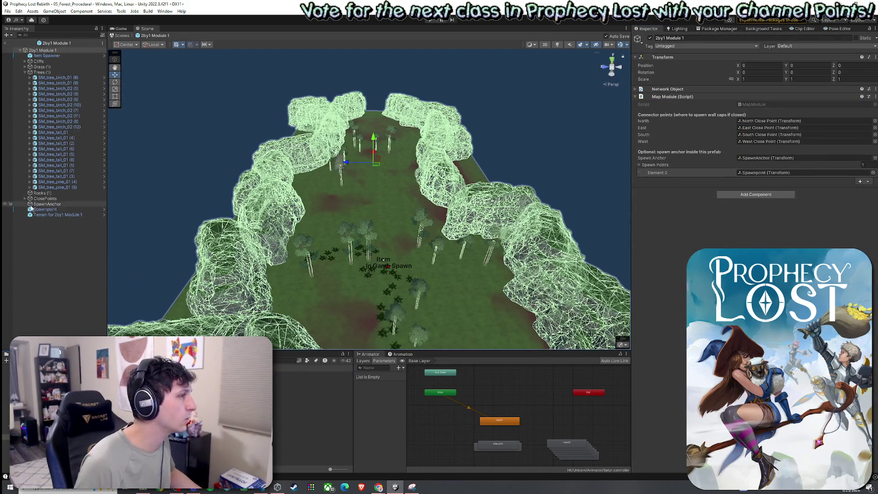
click(25, 199)
double_click(55, 204)
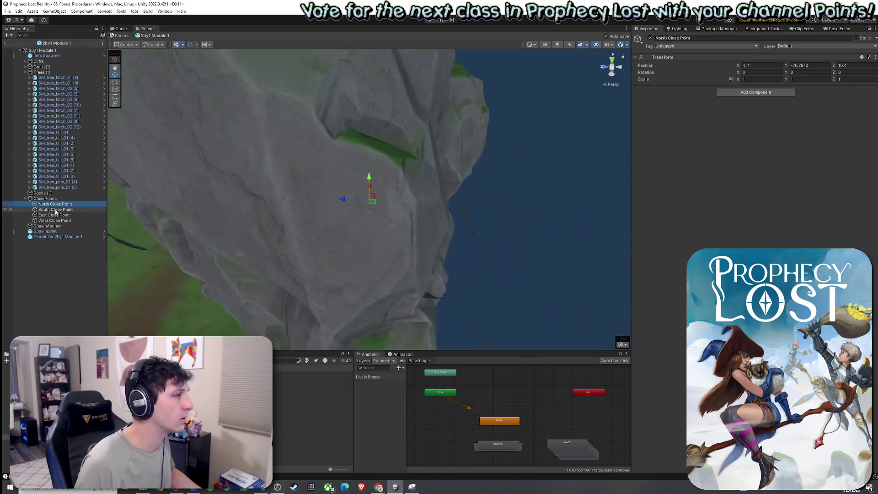
double_click(55, 209)
double_click(54, 215)
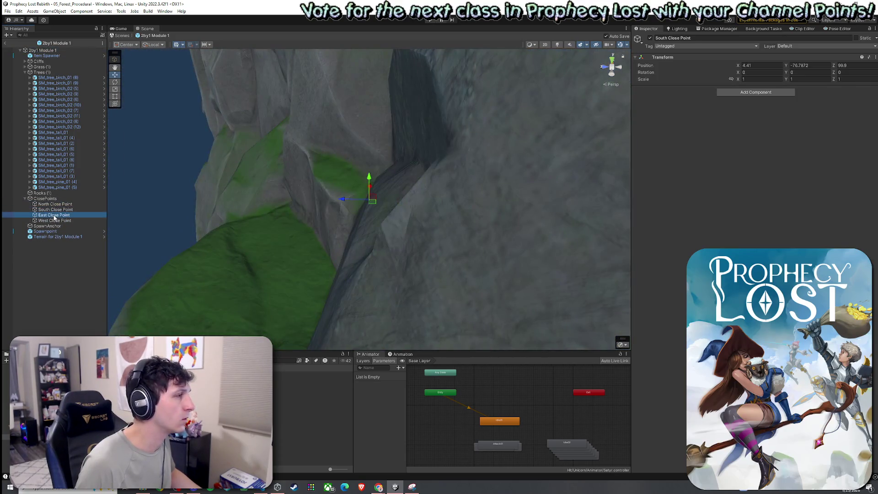
double_click(54, 220)
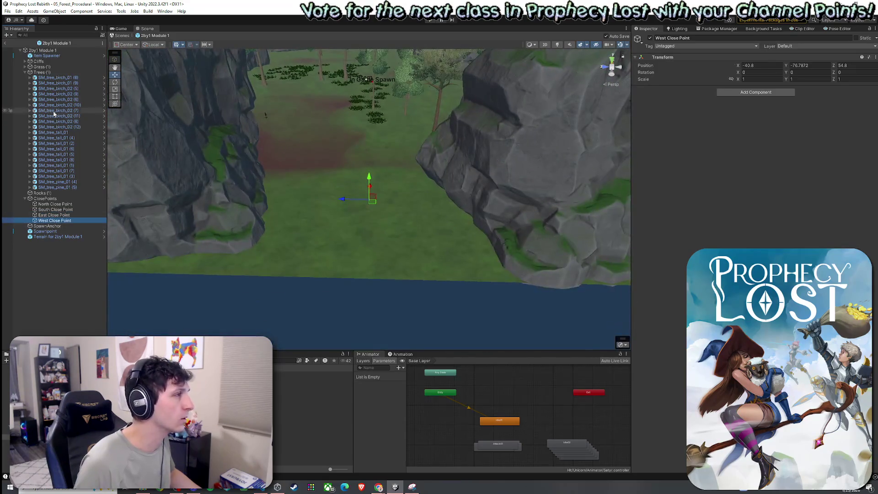
click(5, 42)
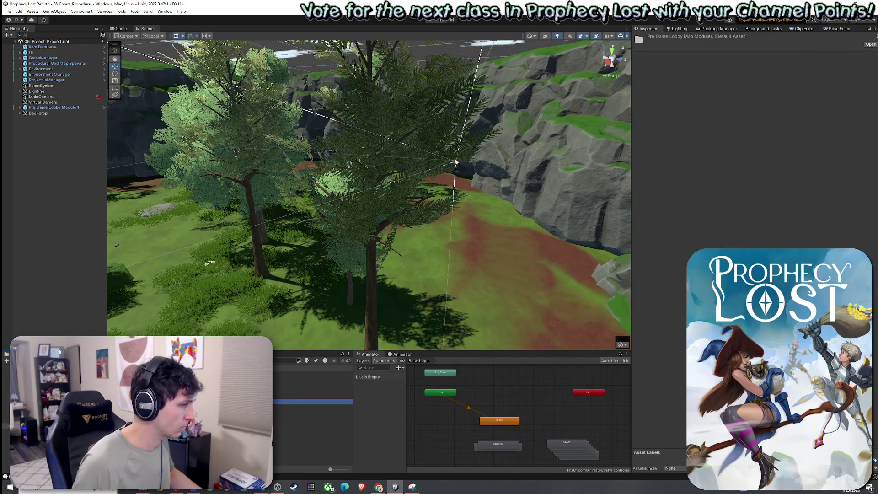
double_click(311, 373)
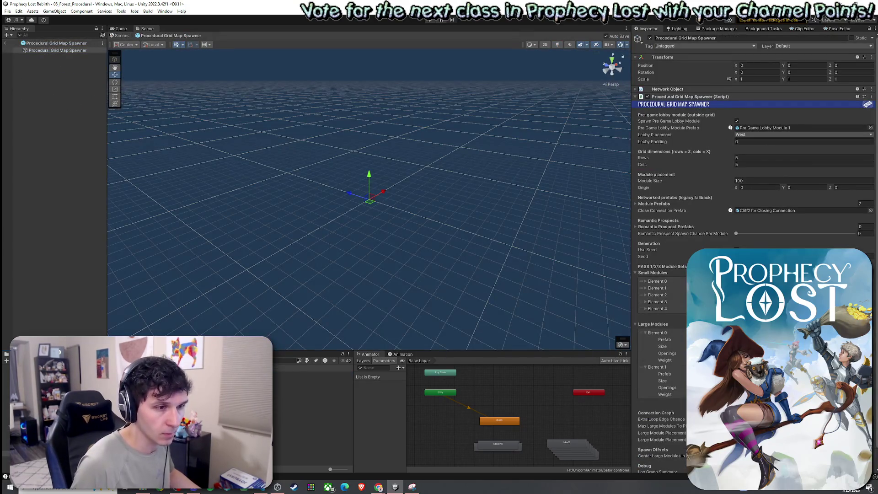
Step: Check Large Modules Elements 0 and 1 and locate the 2by2 Module 1 prefab
click(657, 333)
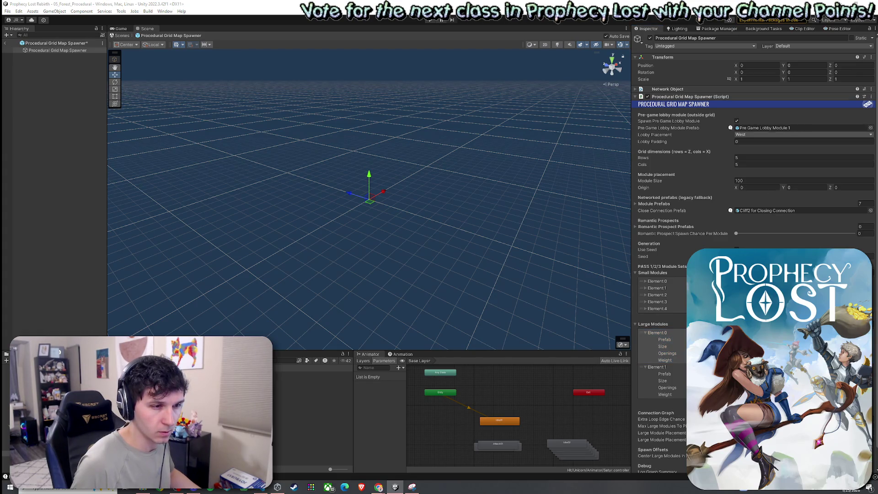
click(657, 367)
click(319, 374)
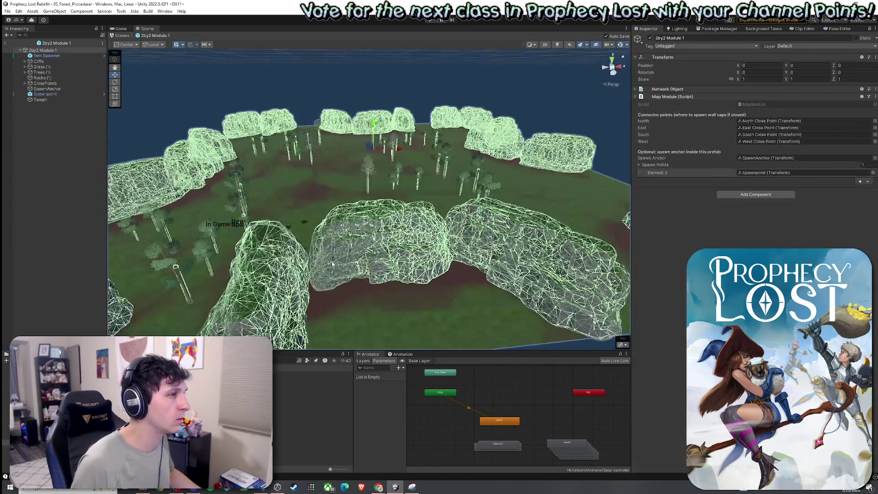
Step: Orbit and zoom around 2by2 Module 1 to see its forest terrain and cliffs up close
mouse_move(305, 255)
mouse_down()
mouse_move(108, 318)
mouse_move(462, 186)
mouse_move(229, 147)
mouse_up()
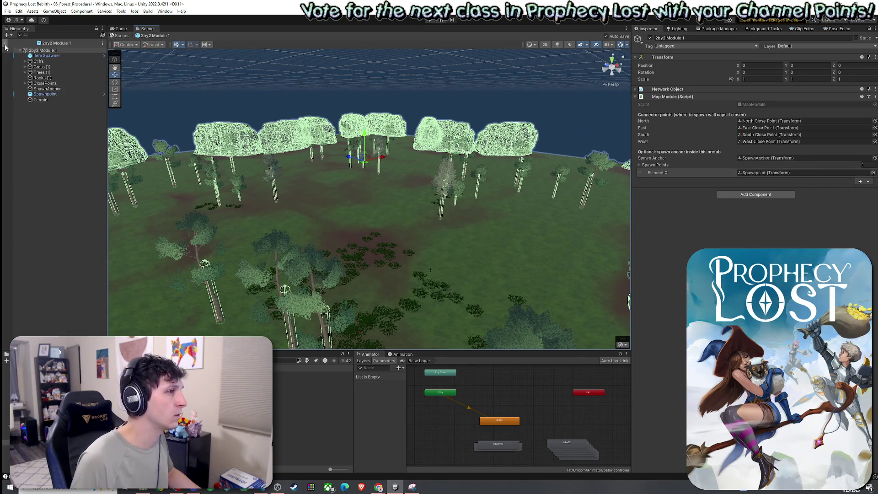
drag(293, 174, 212, 171)
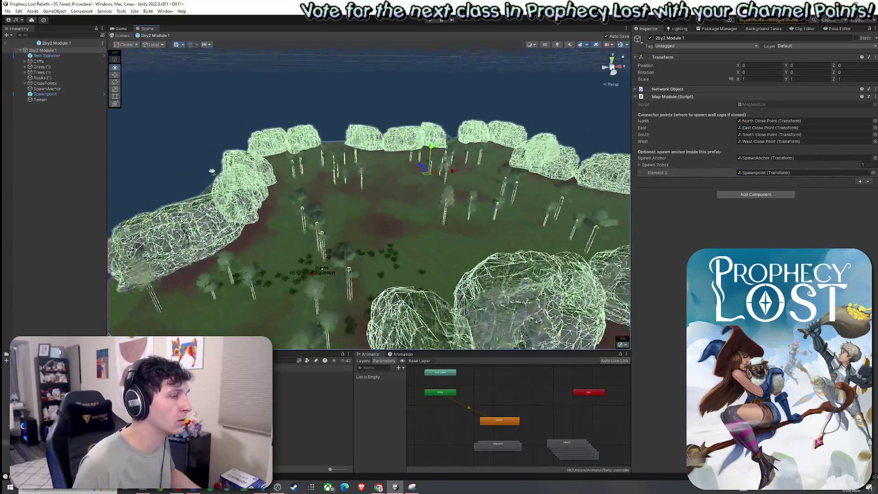
scroll(211, 171, down, 5)
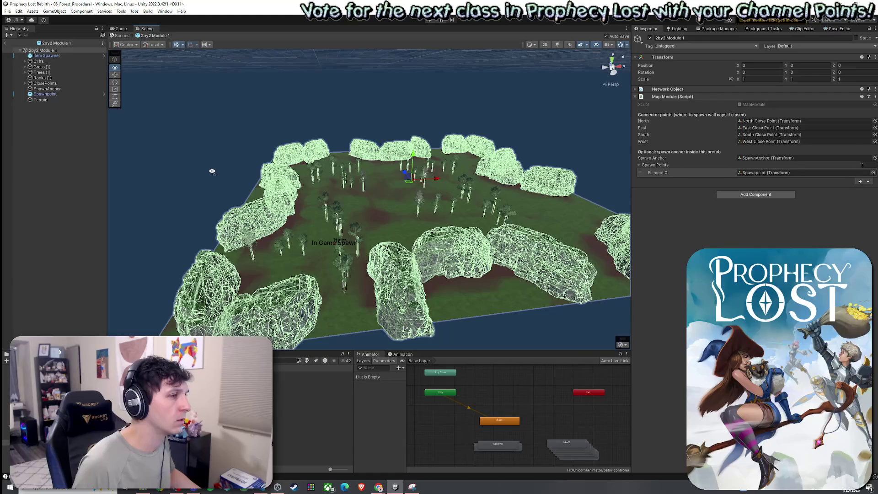
scroll(212, 171, up, 10)
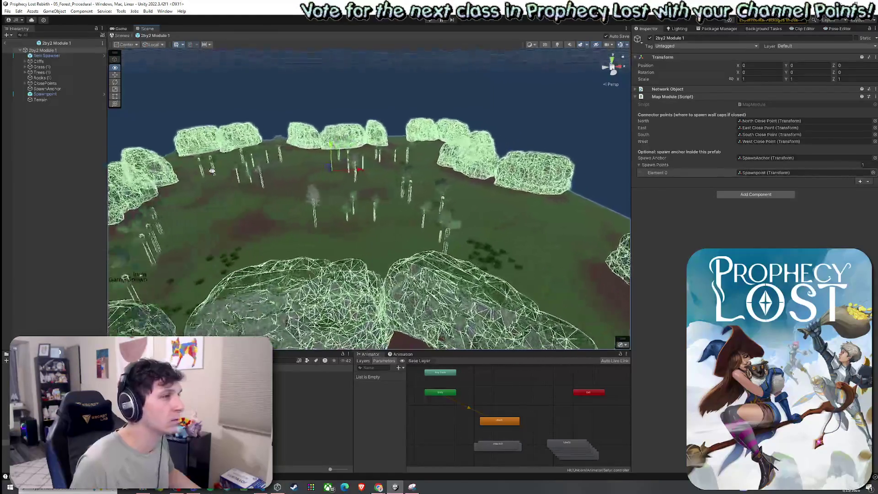
scroll(205, 171, down, 5)
drag(205, 171, 270, 171)
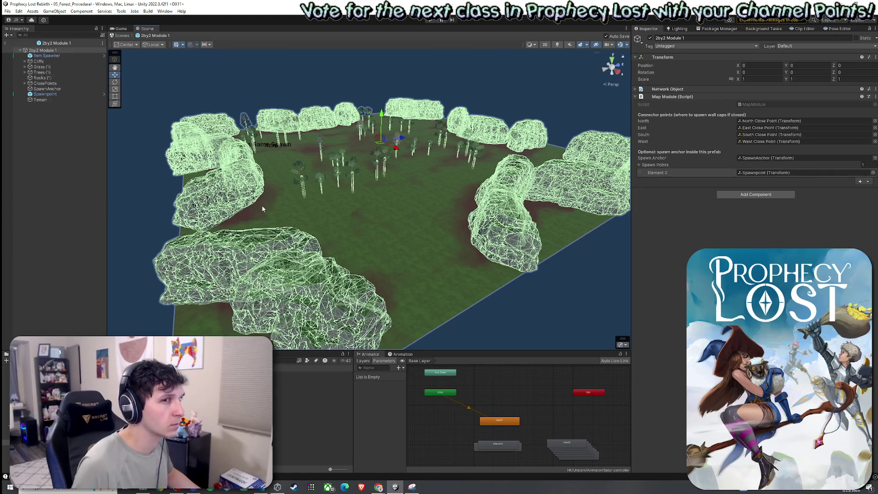
mouse_move(292, 201)
mouse_down()
mouse_move(298, 181)
mouse_move(260, 174)
mouse_move(372, 200)
mouse_move(429, 196)
mouse_move(347, 140)
mouse_up()
Step: Frame the entire 2by2 Module 1 in the Scene view from above
key(f)
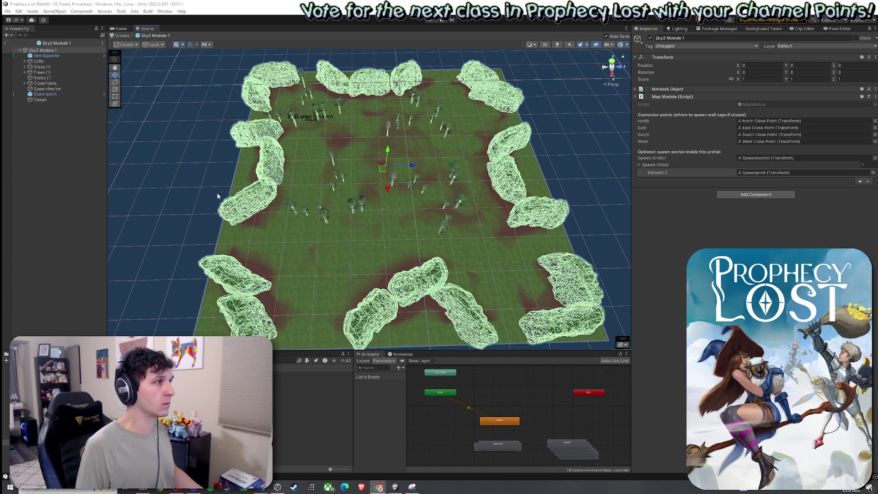
click(53, 62)
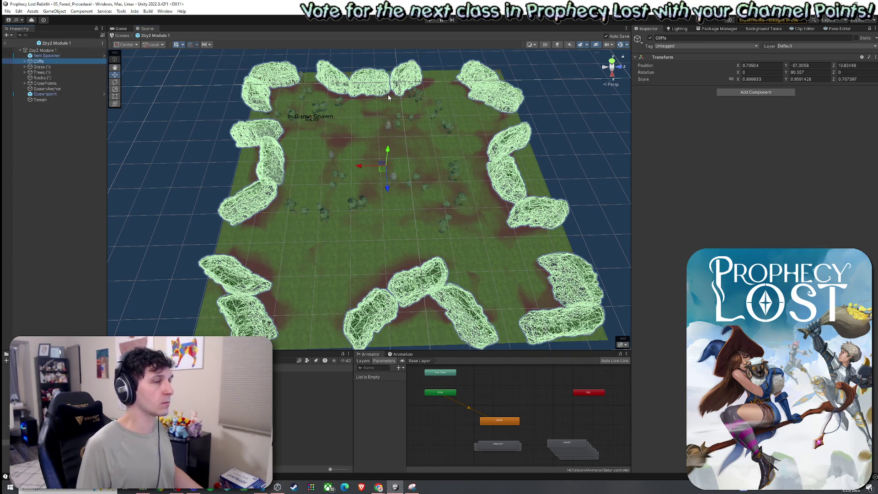
click(650, 38)
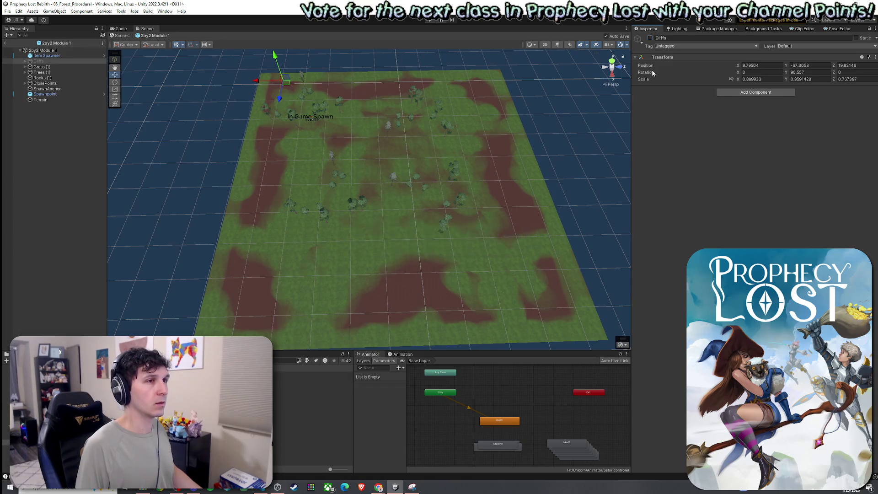
click(651, 38)
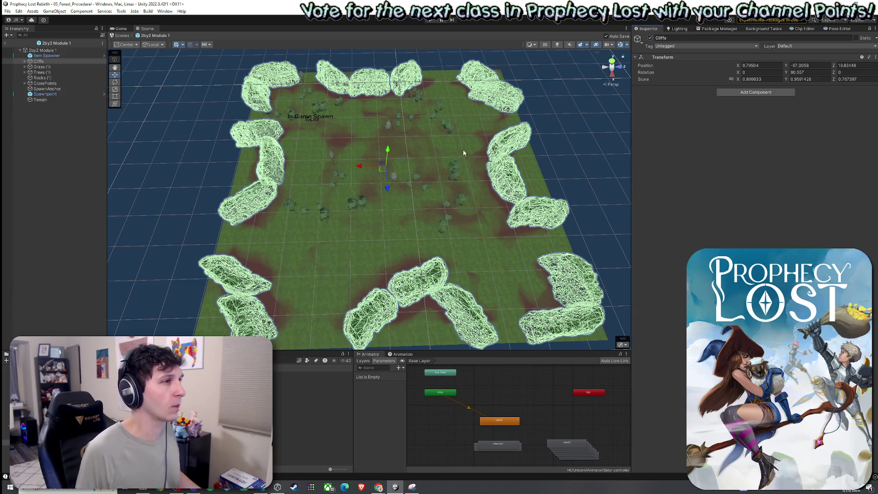
click(5, 43)
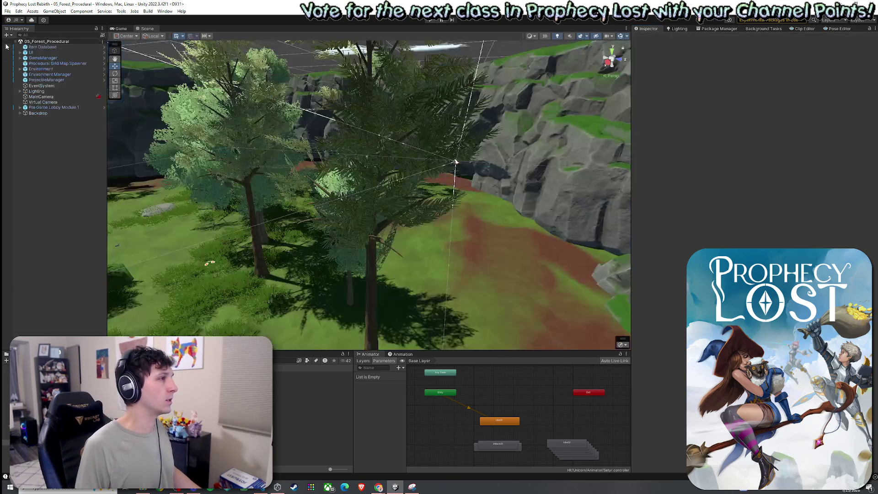
Step: Review the spawner's Large Modules Element 1 entry for the 2by2 Module 1 prefab
click(8, 11)
key(Escape)
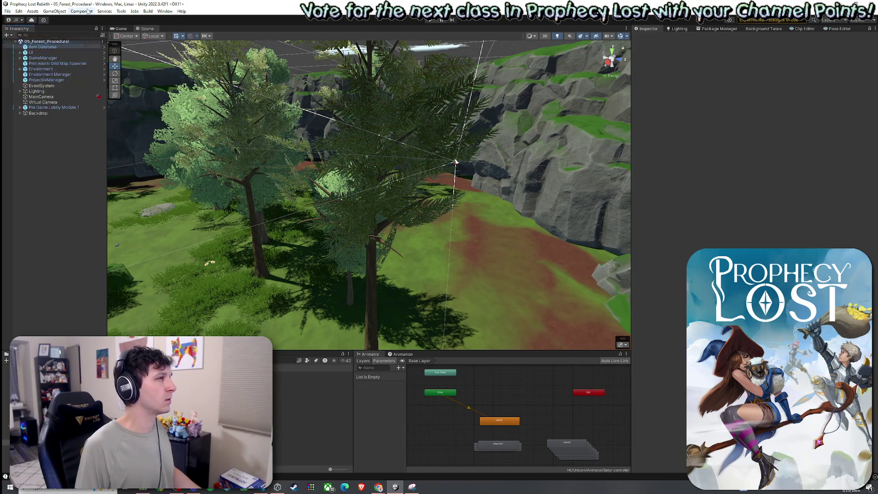
click(311, 374)
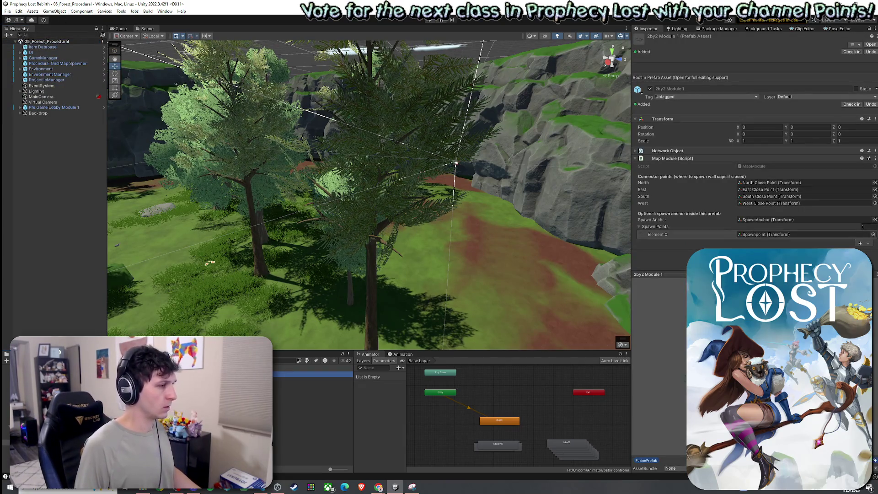
click(311, 374)
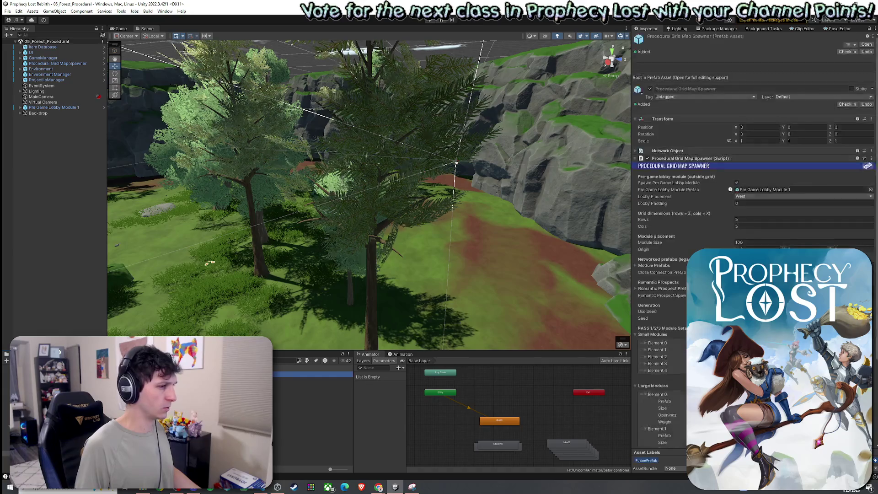
scroll(677, 331, down, 4)
click(677, 333)
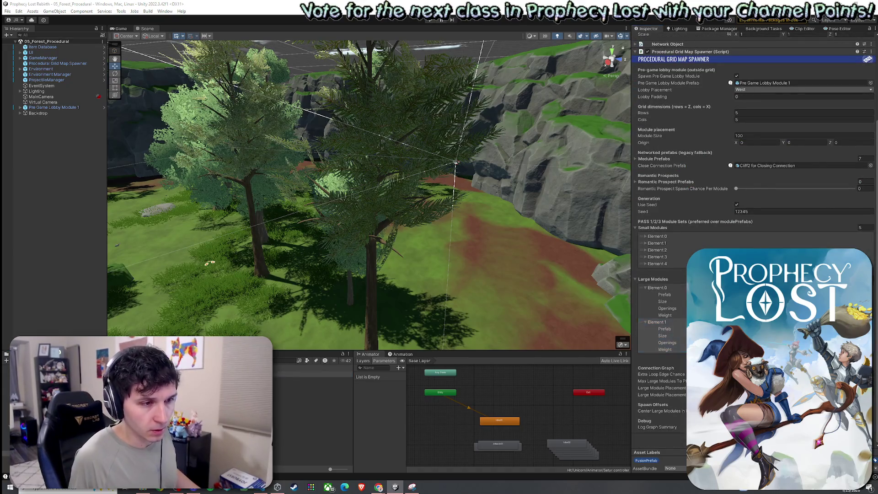
scroll(646, 314, up, 3)
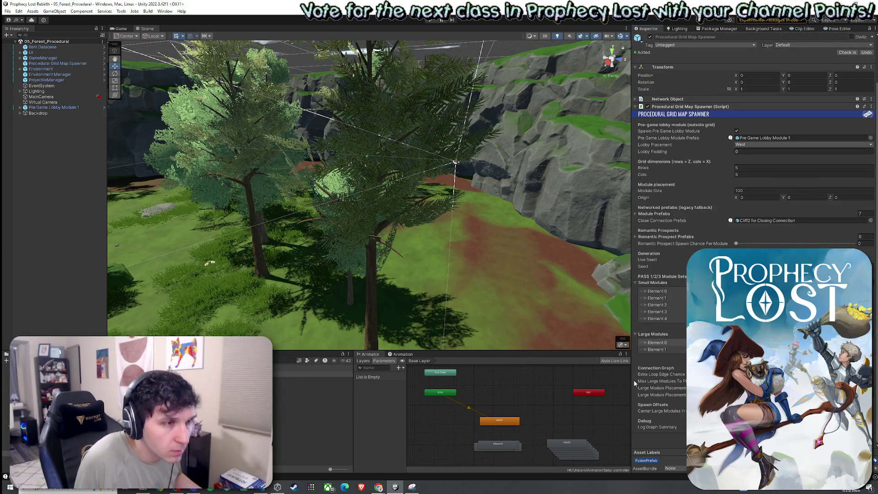
Step: Save the forest scene and start Play mode to show the Prophecy Lost title screen
click(7, 11)
click(23, 46)
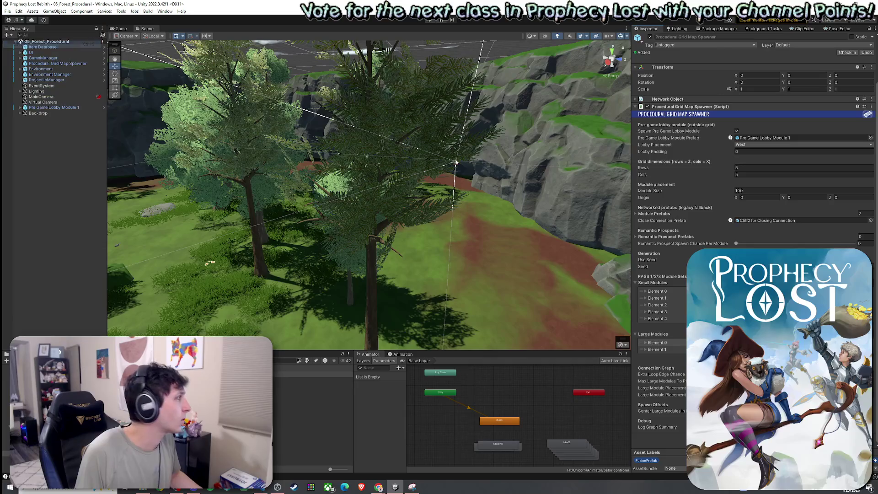
key(ctrl+p)
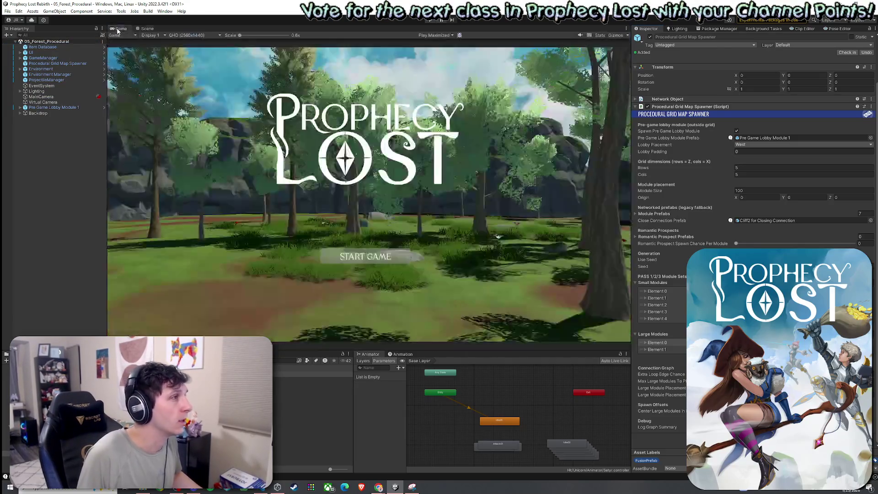
Step: Save the scene and stop the playtest
click(7, 11)
click(20, 46)
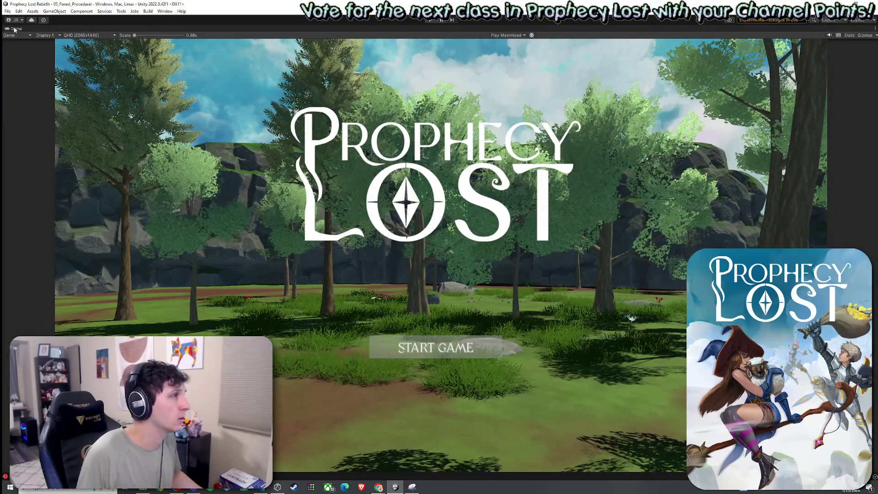
key(ctrl+p)
Step: Inspect the spawner's Module Prefabs list and the GameManager's settings, collapsing the empty NPCs list
click(62, 64)
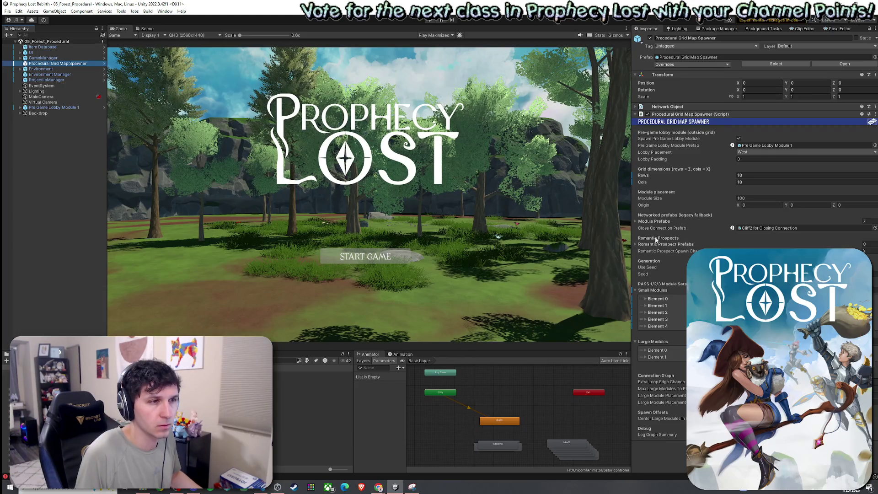
click(647, 222)
click(648, 221)
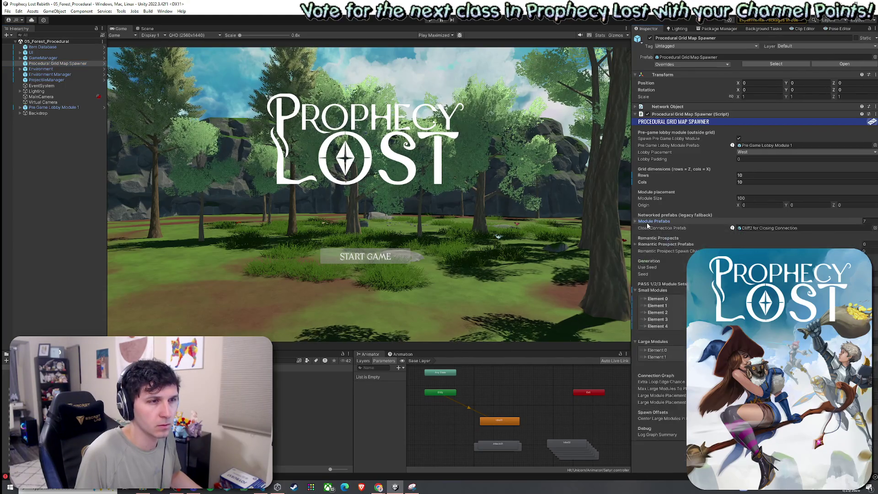
click(43, 58)
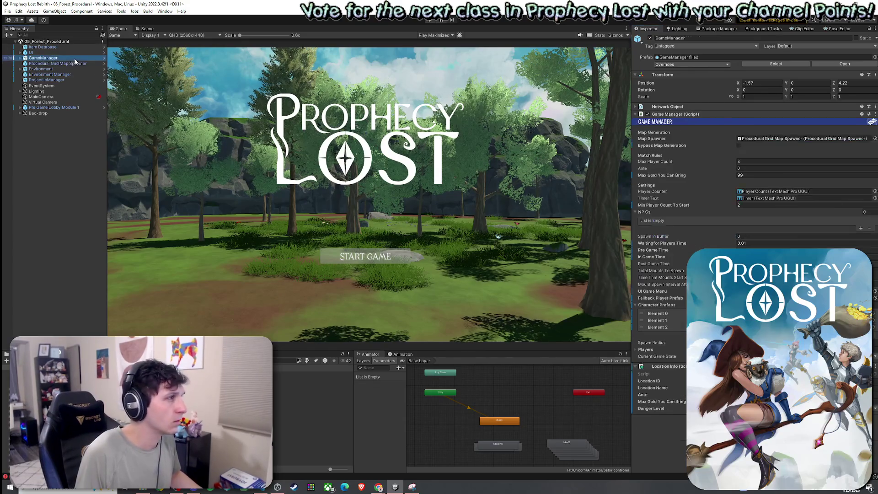
click(654, 220)
click(636, 212)
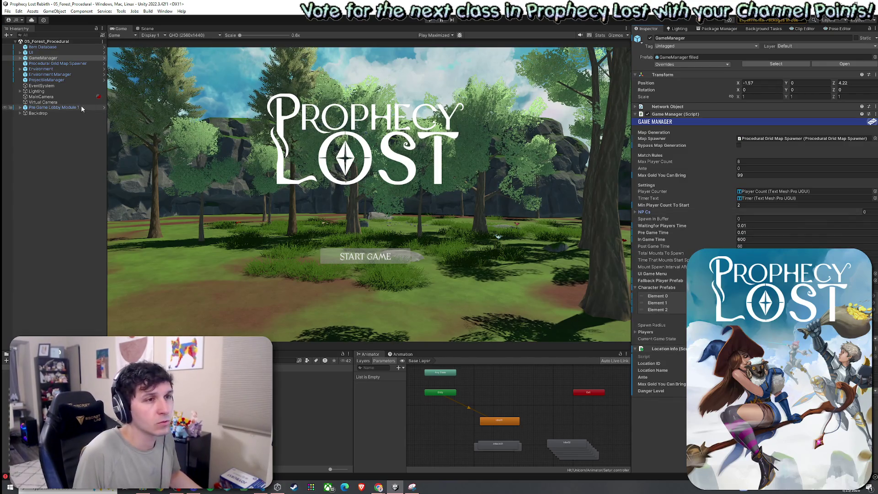
Step: Expand the spawner's Small Modules Elements 0, 1 and 2, then clear the selection
click(72, 66)
click(639, 291)
click(645, 299)
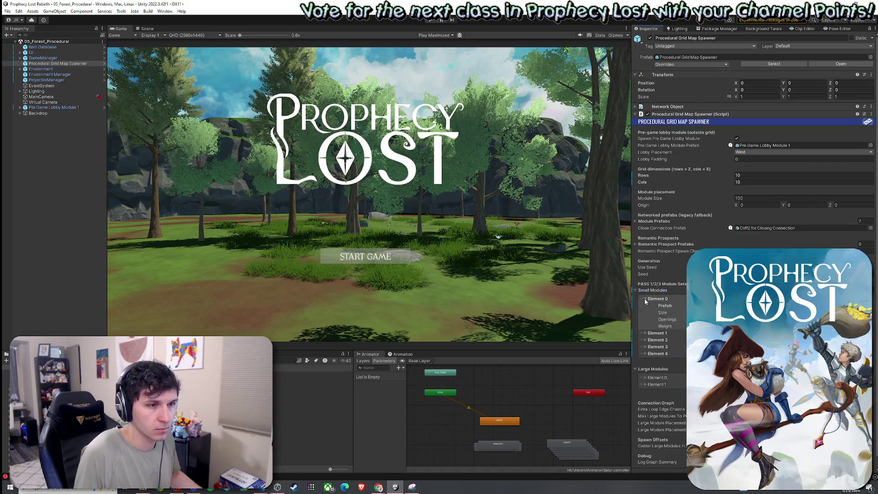
click(646, 333)
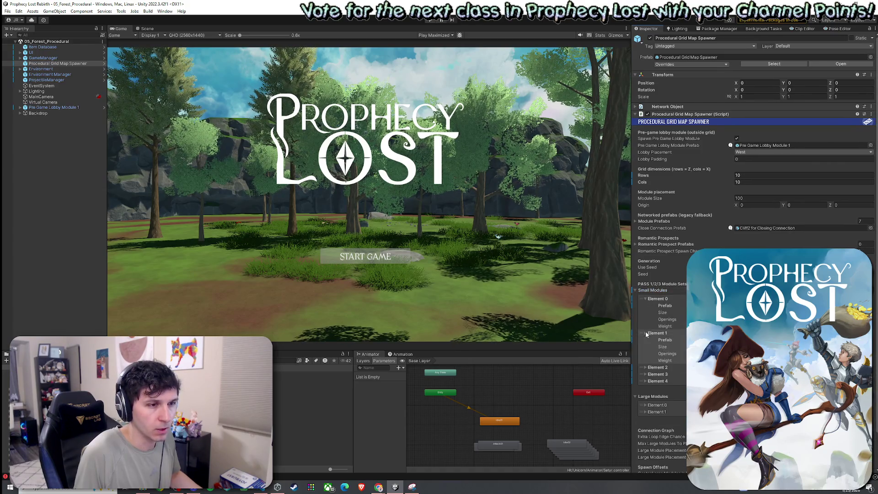
click(646, 368)
click(67, 152)
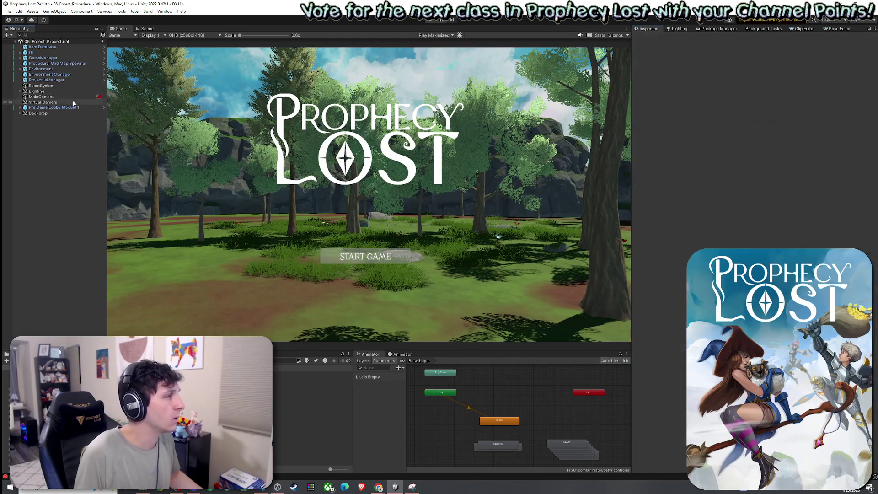
Step: Replace the spawner with a copy placed under Environment, renamed Procedural Grid Map Spawner
key(ctrl+y)
key(ctrl+z)
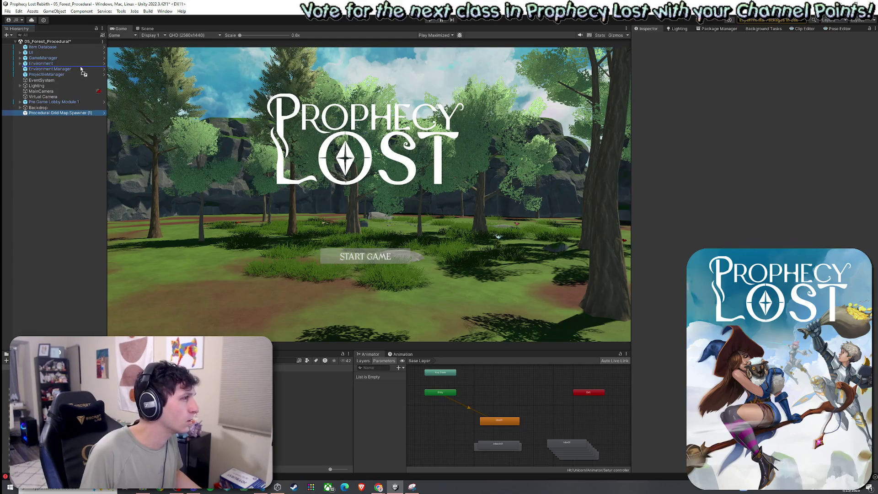
drag(81, 69, 80, 69)
key(BackSpace)
key(BackSpace)
key(Return)
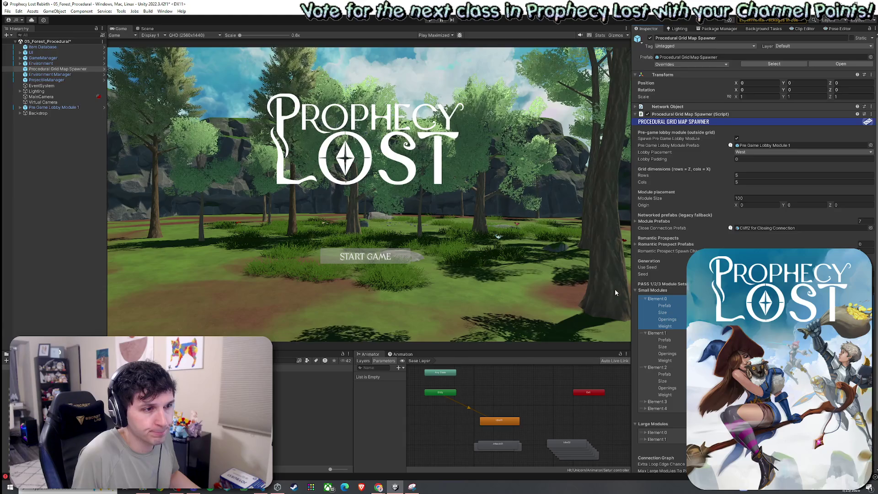
Step: Collapse Small Modules Elements 0, 1 and 2 on the new spawner
click(643, 331)
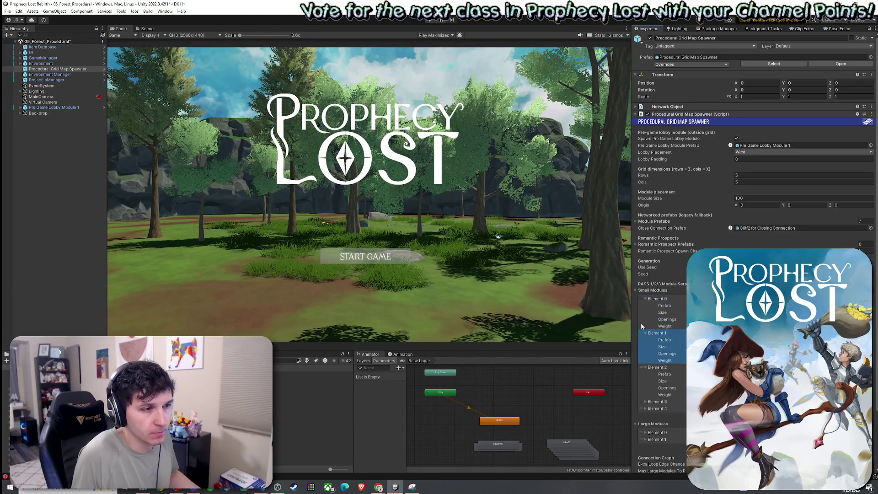
click(645, 298)
click(645, 305)
click(645, 313)
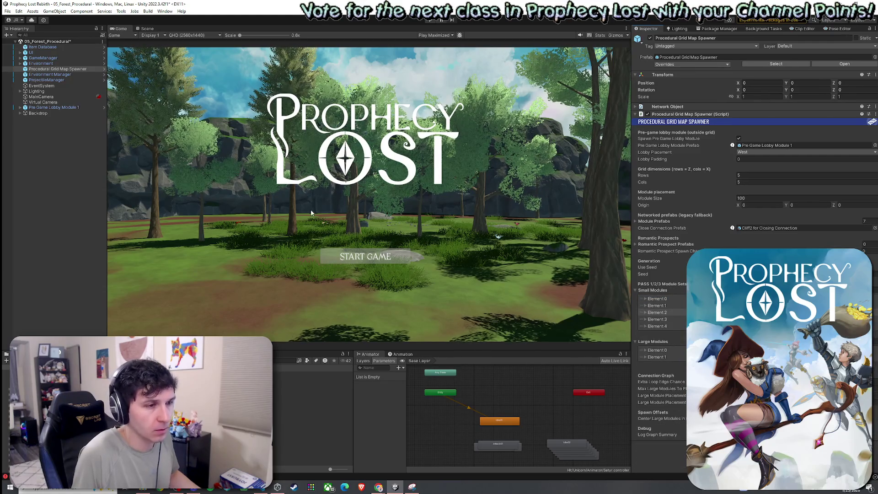
Step: Save the scene and assign the new spawner to GameManager's Map Spawner field
click(18, 11)
mouse_move(8, 11)
click(18, 44)
click(43, 58)
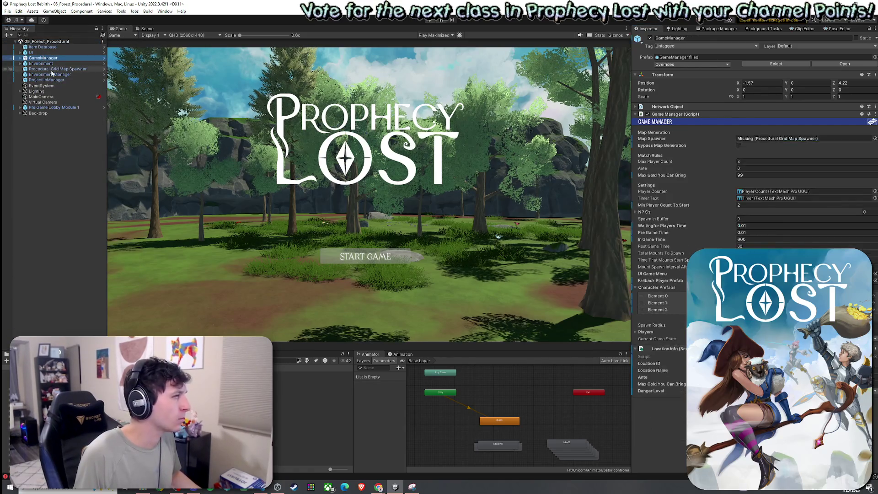
drag(592, 212, 772, 140)
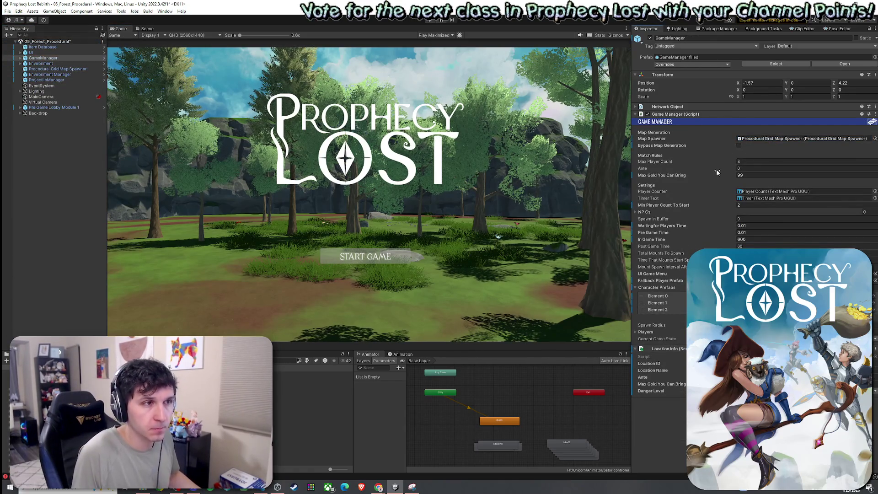
Step: Save the forest scene and launch the playtest
click(7, 11)
click(18, 43)
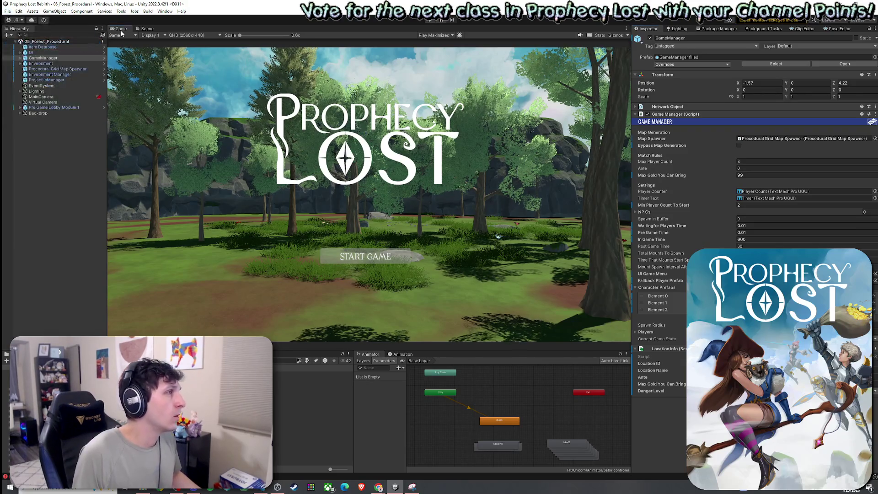
key(ctrl+p)
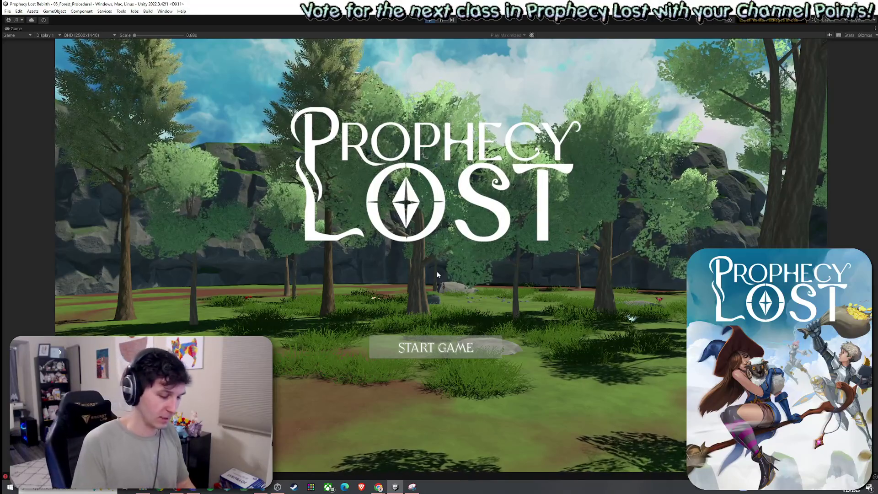
Step: Start the game from the title screen, then free the mouse and return to the editor
click(437, 348)
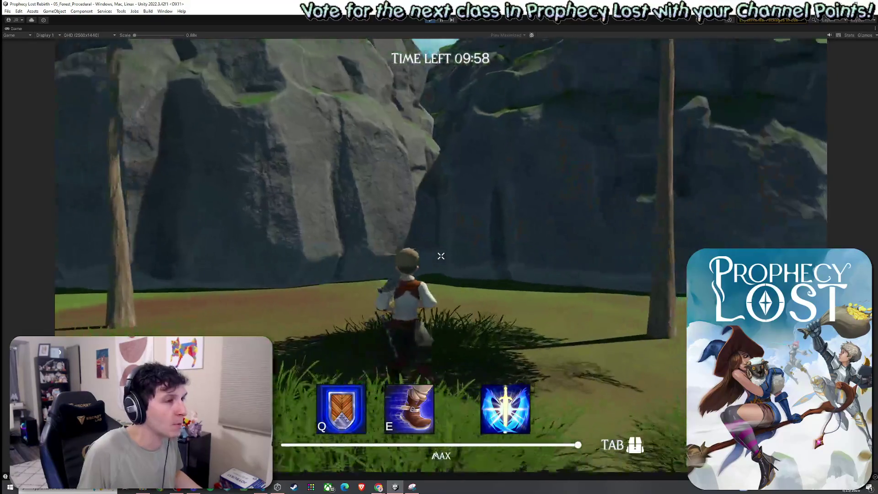
key(super)
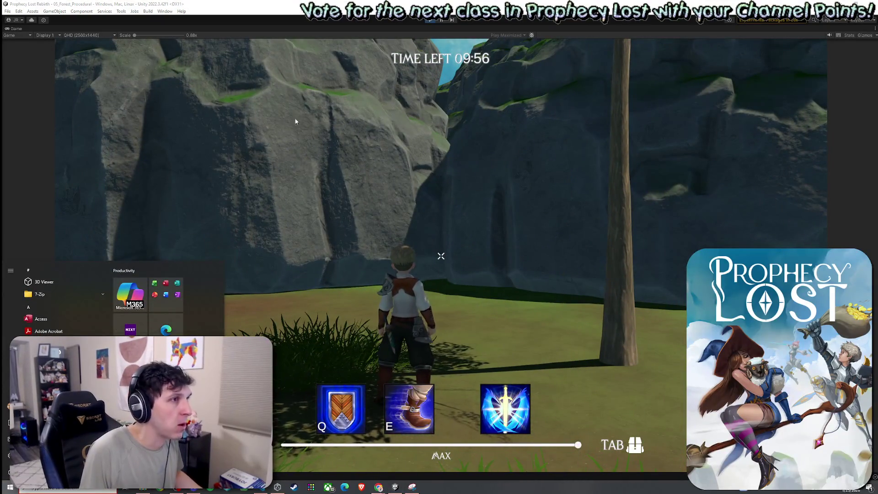
click(16, 30)
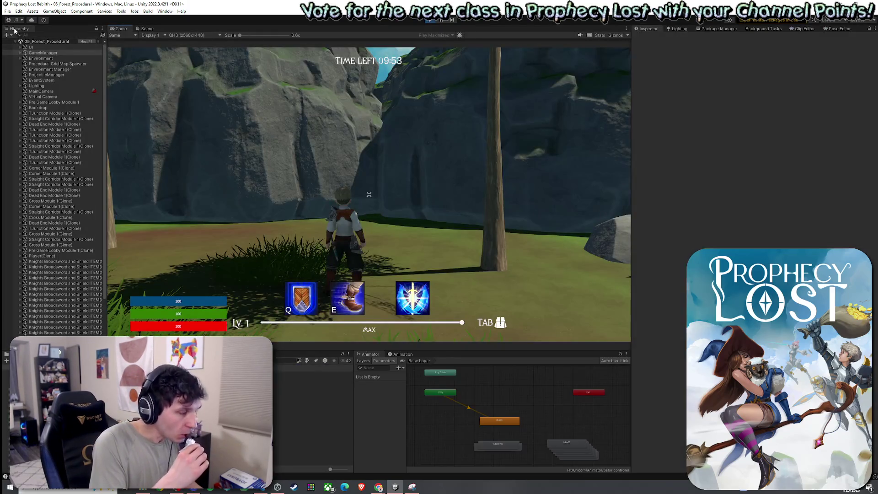
Step: Switch to the Scene view and orbit and zoom out over the generated module grid
click(145, 28)
mouse_move(320, 190)
mouse_down()
mouse_move(342, 210)
mouse_move(337, 201)
mouse_move(461, 226)
mouse_move(531, 190)
mouse_move(525, 170)
mouse_move(397, 211)
mouse_move(490, 289)
mouse_move(585, 283)
mouse_move(458, 274)
mouse_up()
scroll(337, 200, down, 5)
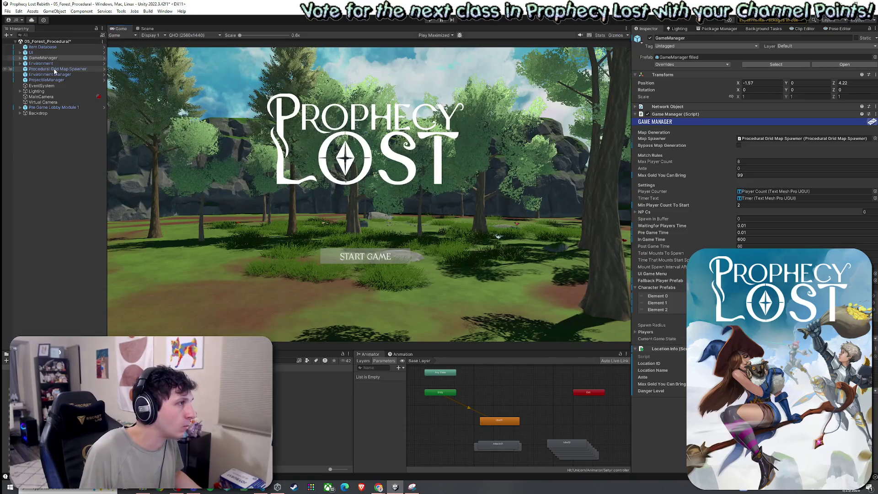
Step: Set the Procedural Grid Map Spawner to 10 rows and 10 columns
click(53, 69)
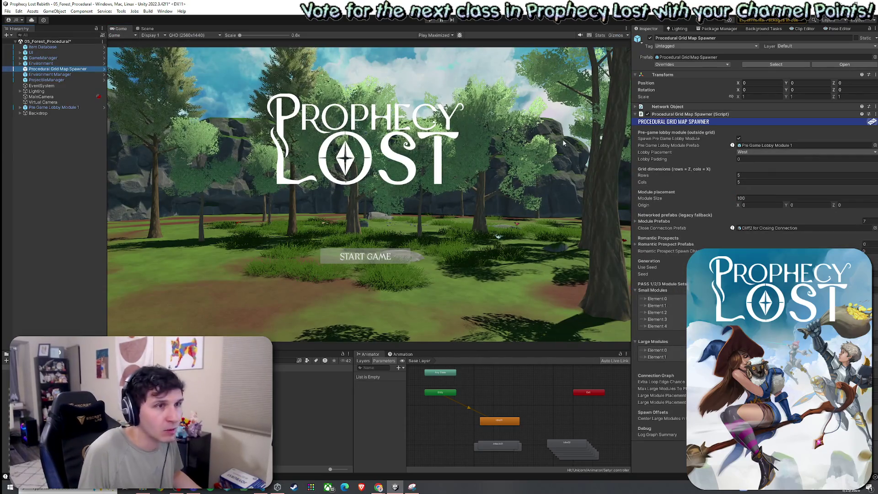
text(10)
key(Tab)
text(10)
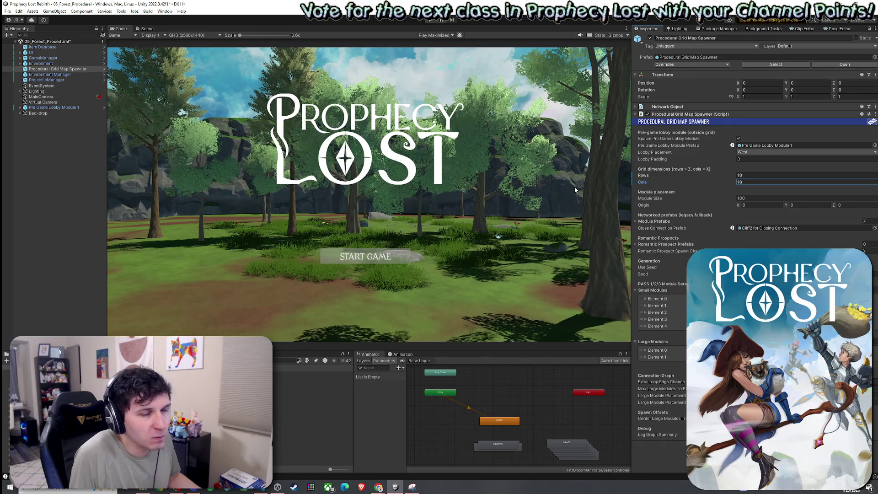
click(646, 351)
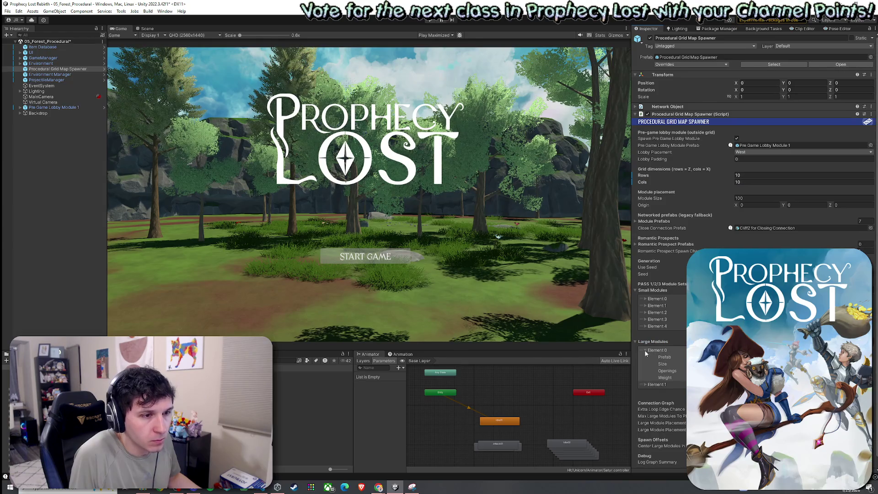
click(646, 351)
Step: Save the forest scene with Ctrl+S after dismissing the menus
click(10, 11)
click(24, 26)
key(Escape)
click(18, 11)
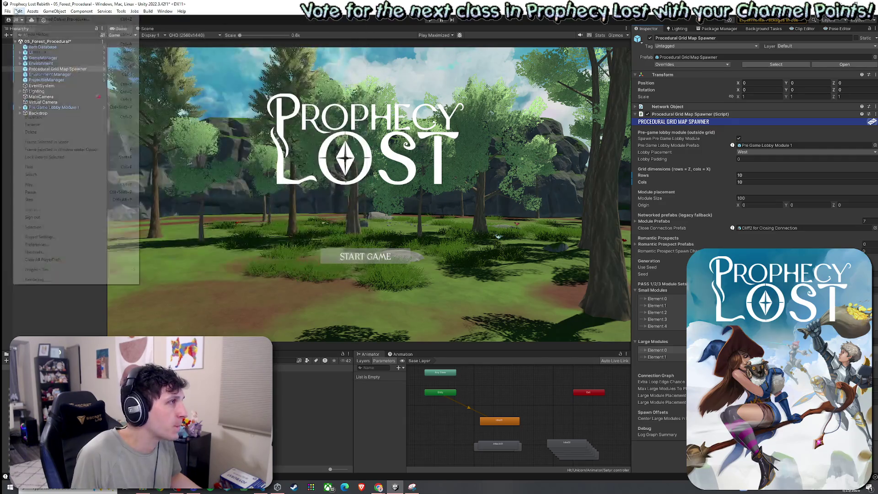
click(128, 30)
key(ctrl+s)
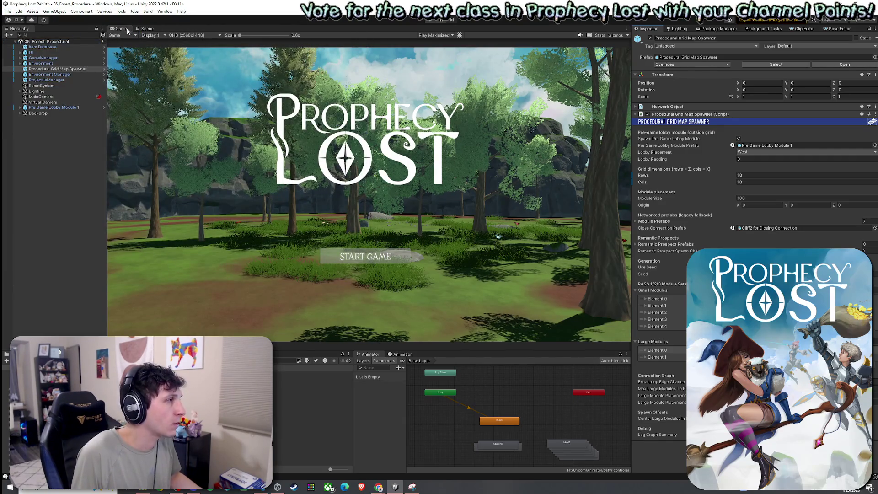
Step: Orbit the Scene view over the backdrop mountain tiles
click(146, 28)
mouse_move(363, 144)
mouse_down()
mouse_move(527, 152)
mouse_move(640, 132)
mouse_move(355, 143)
mouse_up()
click(355, 143)
Step: Orbit the view and select the Mountain_1 (7) and Mountain_1 (3) backdrop tiles
click(142, 124)
mouse_move(143, 124)
mouse_down()
mouse_move(226, 112)
mouse_move(305, 140)
mouse_move(341, 234)
mouse_move(324, 112)
mouse_move(363, 129)
mouse_move(354, 136)
mouse_move(444, 137)
mouse_move(512, 121)
mouse_move(437, 143)
mouse_move(414, 159)
mouse_move(437, 138)
mouse_move(518, 123)
mouse_up()
click(332, 210)
click(446, 137)
shift+click(431, 166)
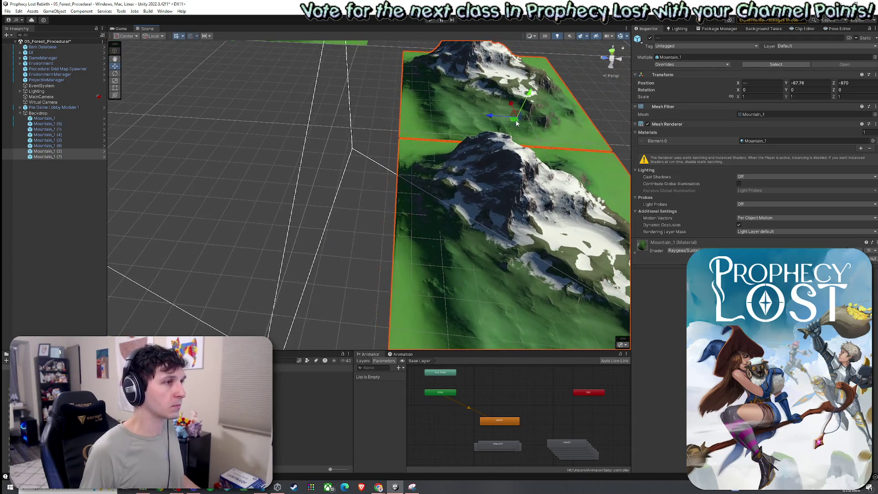
Step: Save the scene and start a new playtest at the title screen
click(7, 11)
click(18, 46)
click(430, 19)
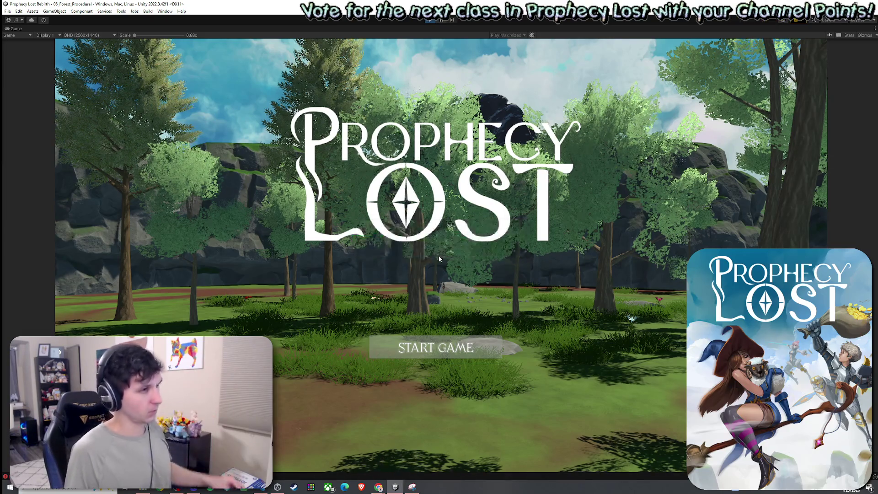
Step: Start a match from the Prophecy Lost title screen and focus the running Game view
click(427, 353)
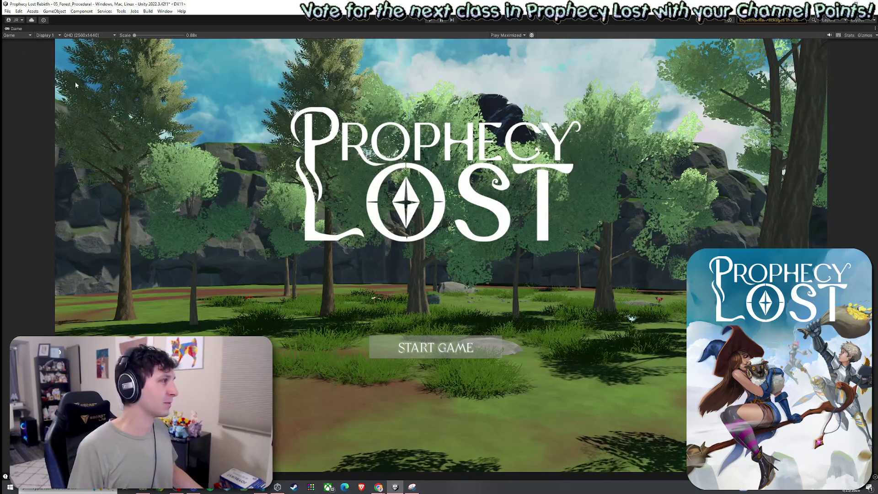
click(47, 49)
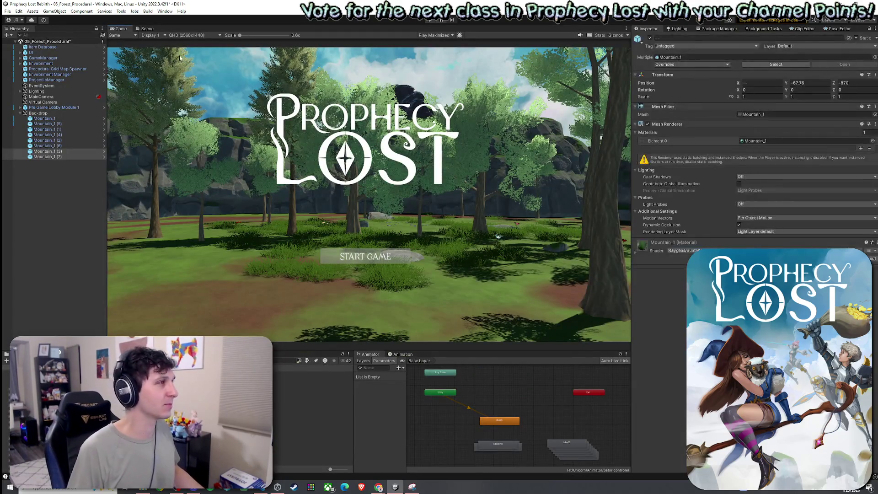
Step: Orbit the Scene view around the backdrop mountain tiles
click(145, 30)
scroll(340, 170, down, 3)
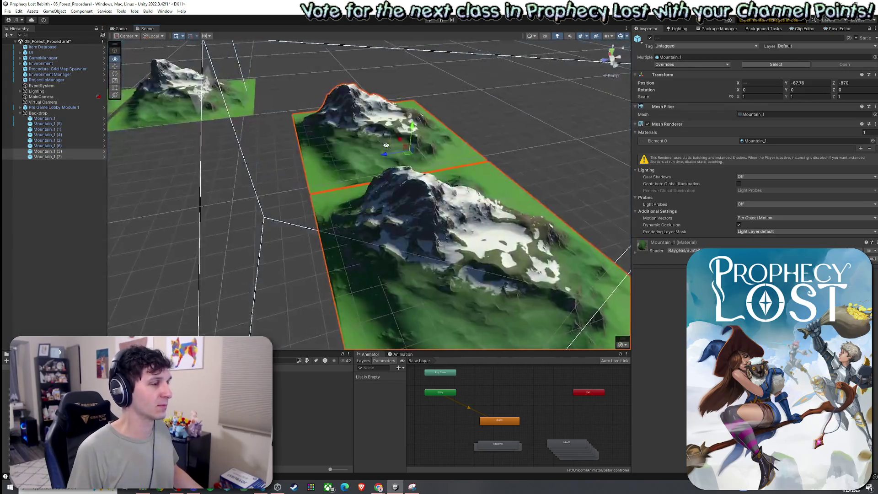
mouse_move(340, 170)
mouse_down()
mouse_move(295, 154)
mouse_move(360, 223)
mouse_move(430, 207)
mouse_move(402, 157)
mouse_move(315, 146)
mouse_up()
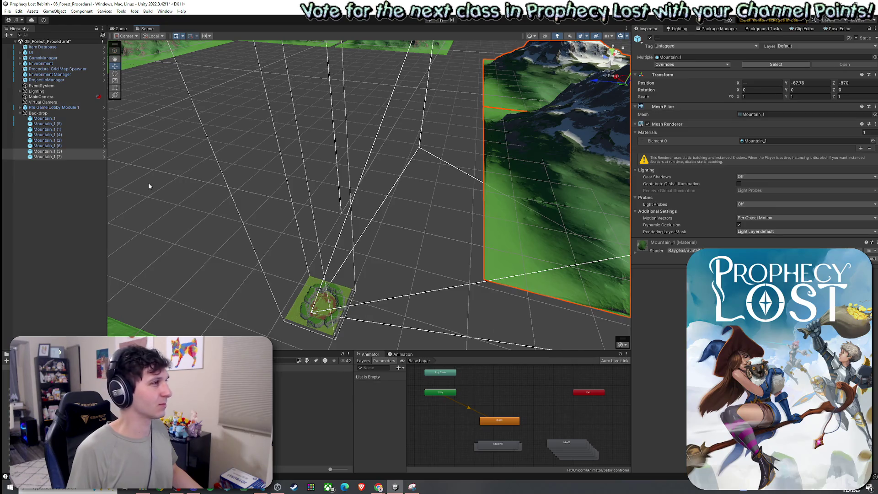
Step: Save the 05_Forest_Procedural scene and select GameManager to show its settings
click(8, 11)
click(26, 46)
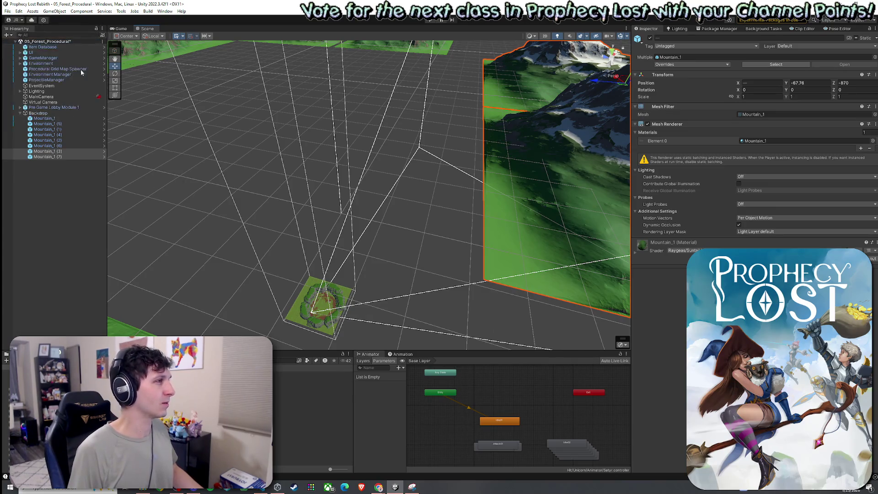
click(43, 58)
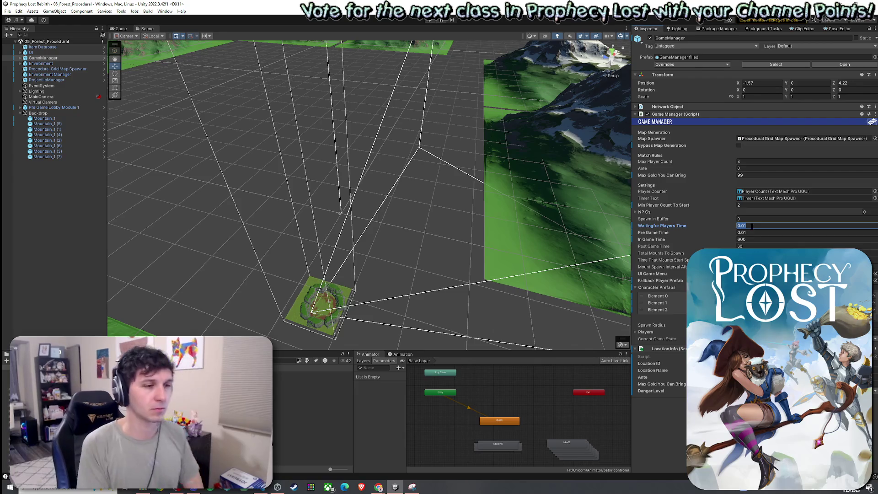
Step: Save the scene with waiting time 10, then playtest maximized and start a match
click(7, 11)
click(26, 46)
click(121, 29)
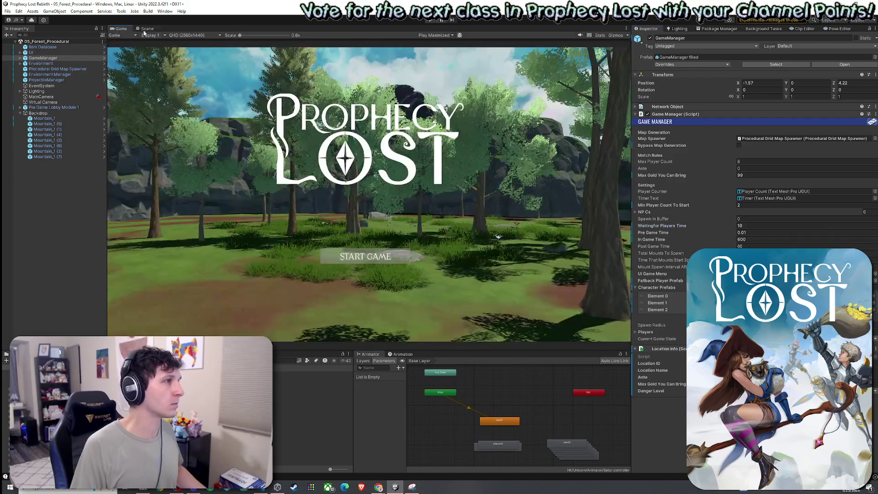
click(429, 20)
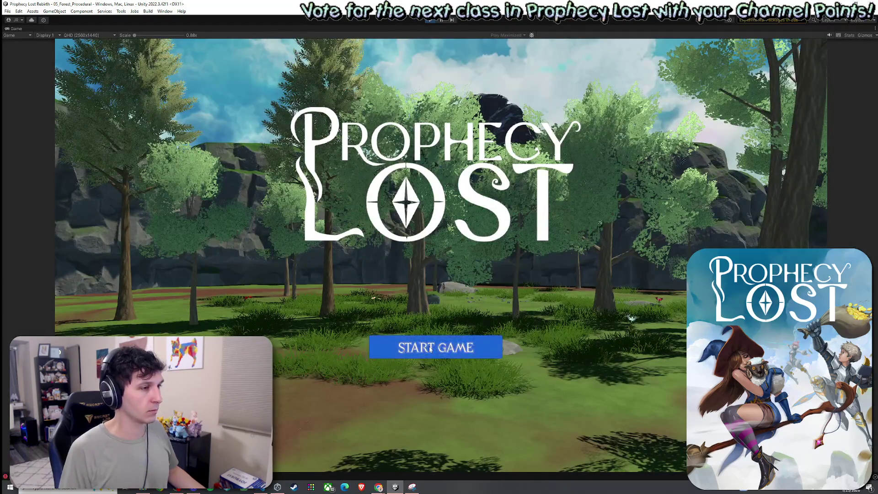
click(440, 342)
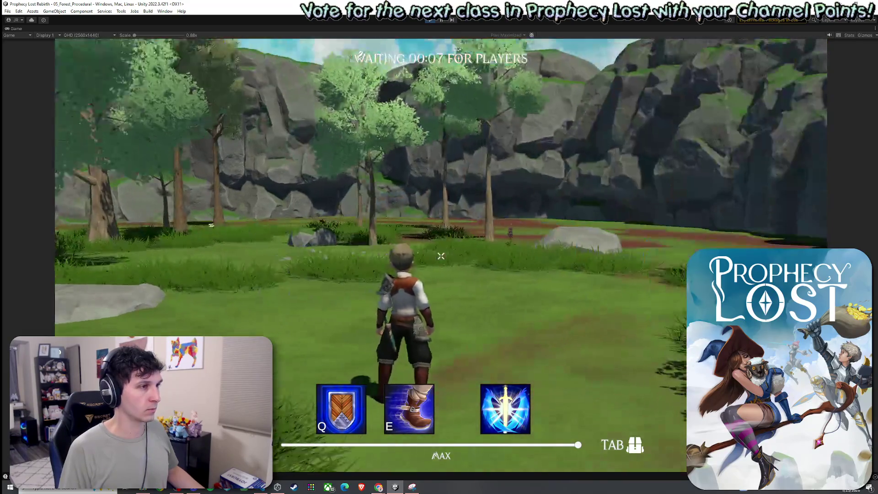
Step: Run the character forward into the forest until the timer reads 09:54, then exit maximized view
key(w)
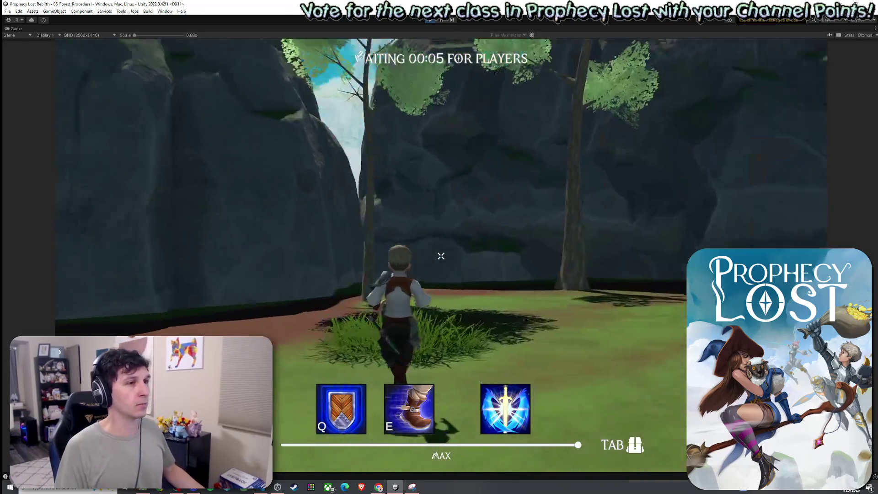
key(w)
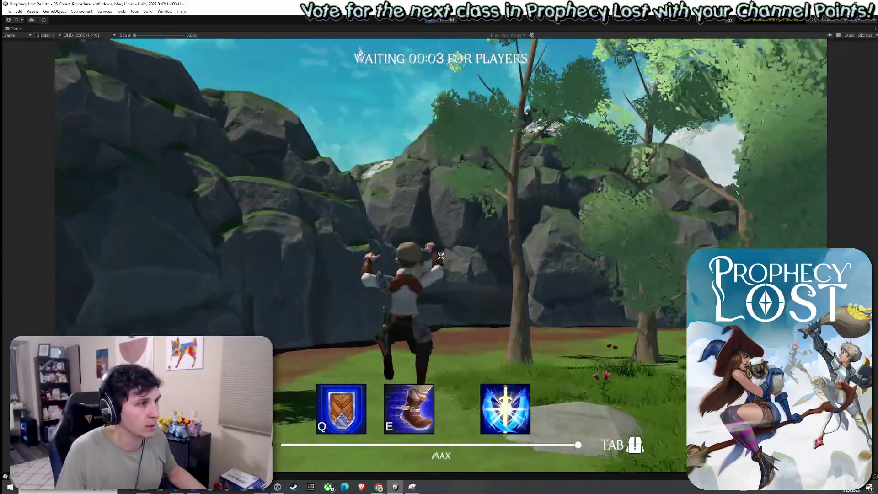
key(w)
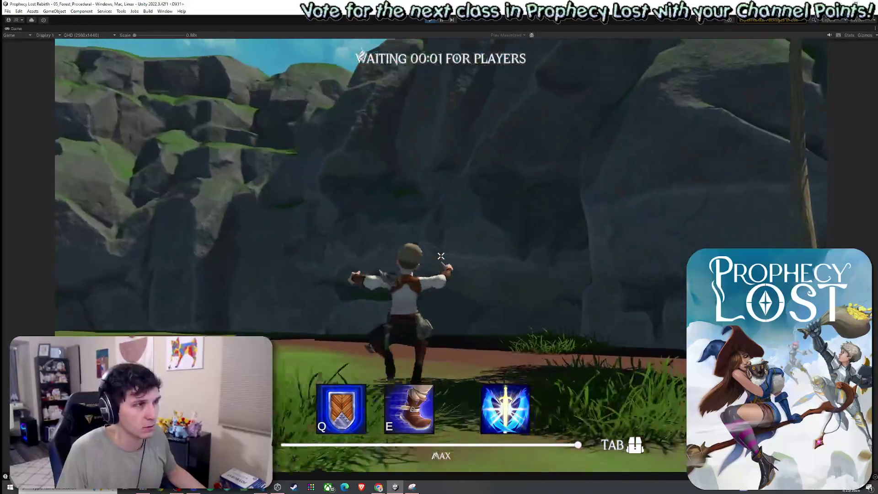
key(w)
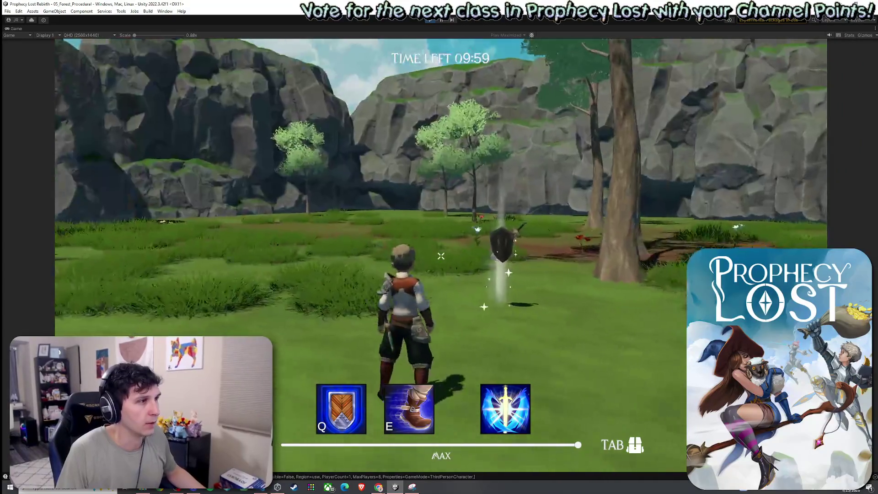
key(w)
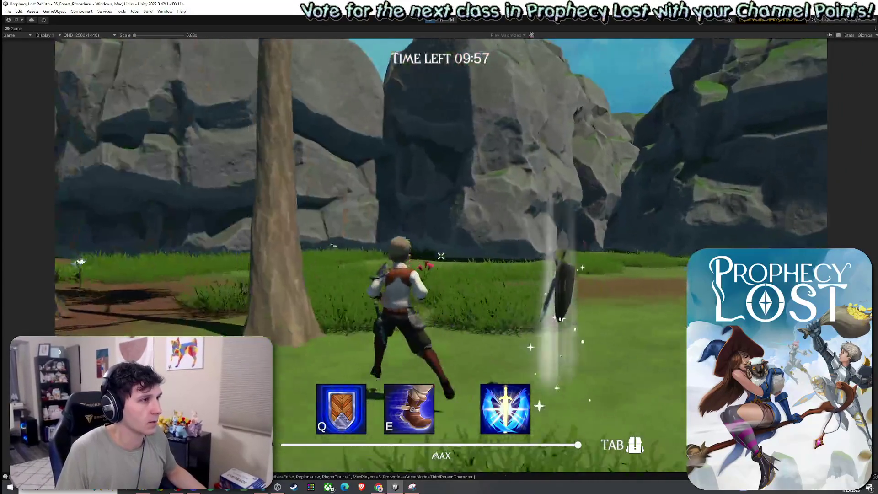
key(ctrl+p)
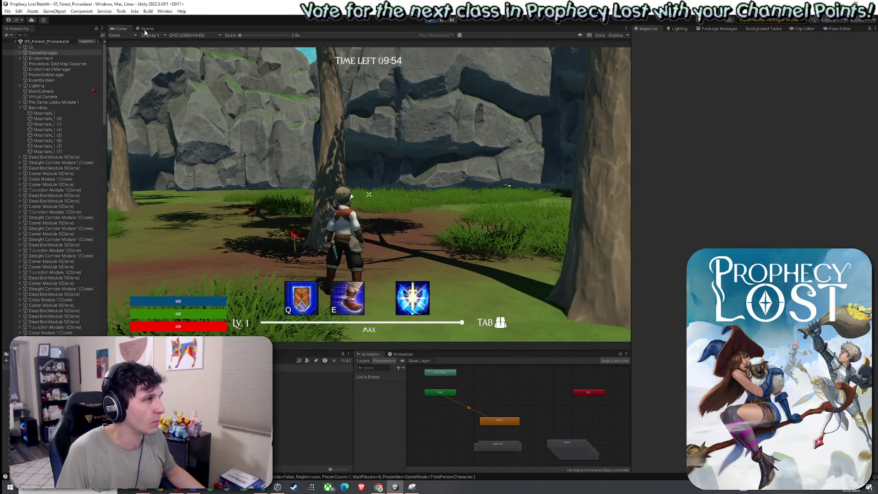
Step: Orbit and fly the Scene camera over the generated 10x10 forest module grid during play
click(146, 29)
mouse_move(366, 197)
mouse_down()
mouse_move(298, 174)
mouse_move(478, 220)
mouse_move(334, 245)
mouse_move(170, 220)
mouse_move(181, 231)
mouse_up()
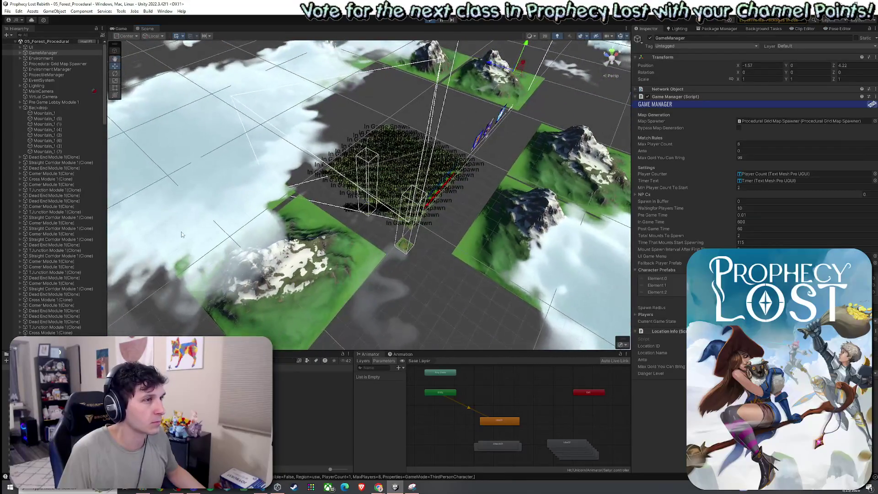
key(Up)
key(Left)
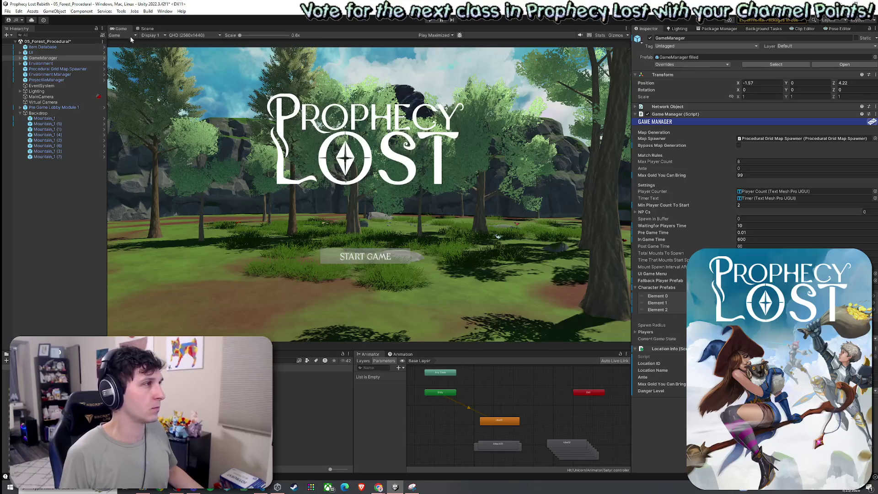
Step: Fly the Scene camera down through the clouds toward the far mountain tiles
click(147, 28)
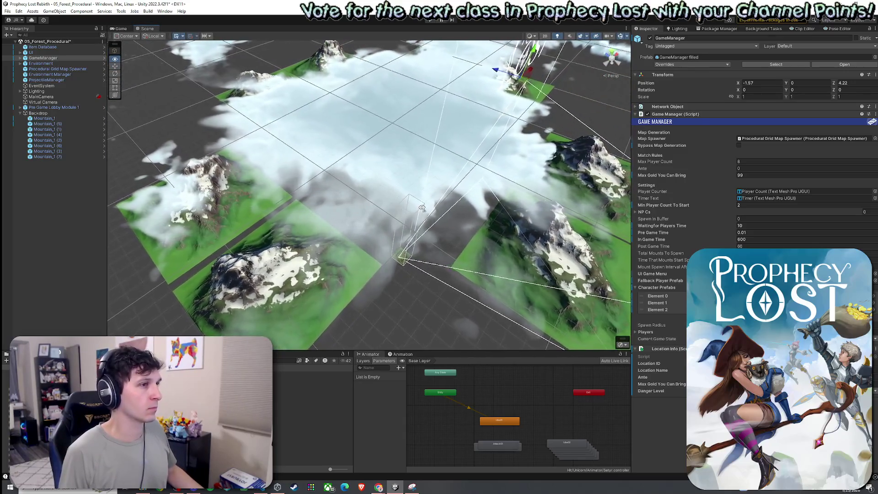
key(w)
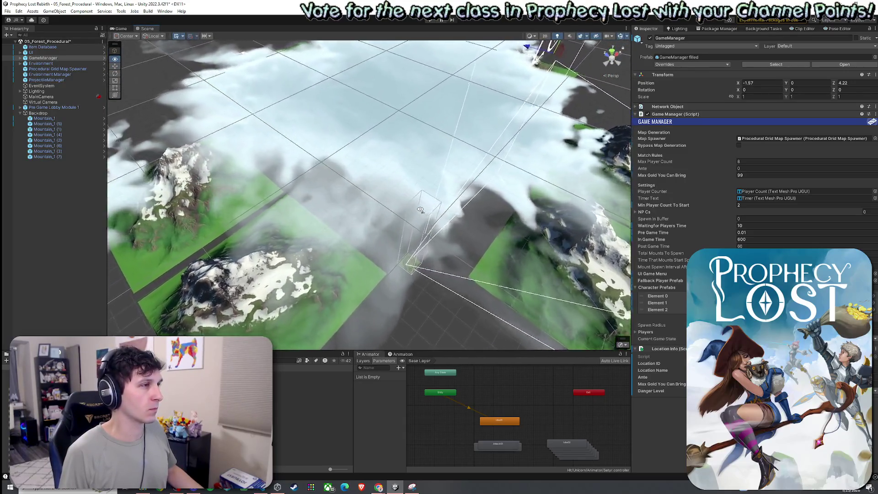
key(w)
key(w)
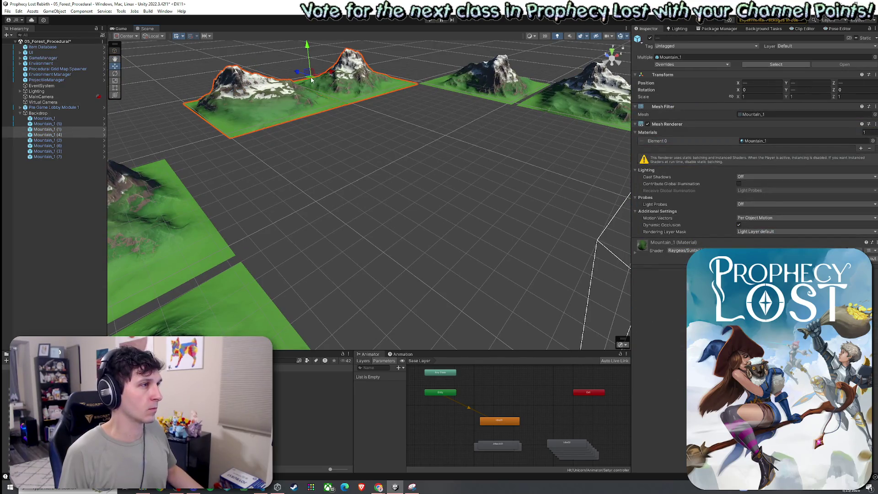
key(w)
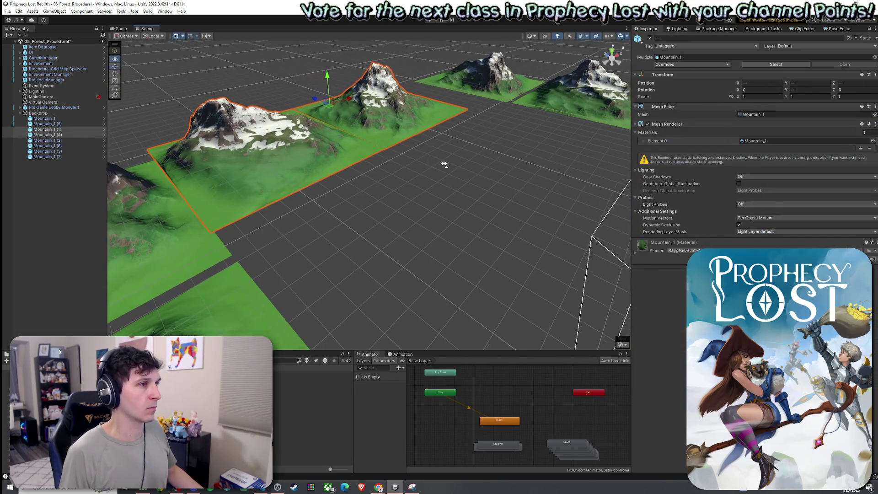
key(w)
Step: Select the far Mountain_1 tiles and move them back to Z -833
click(467, 109)
ctrl+click(402, 98)
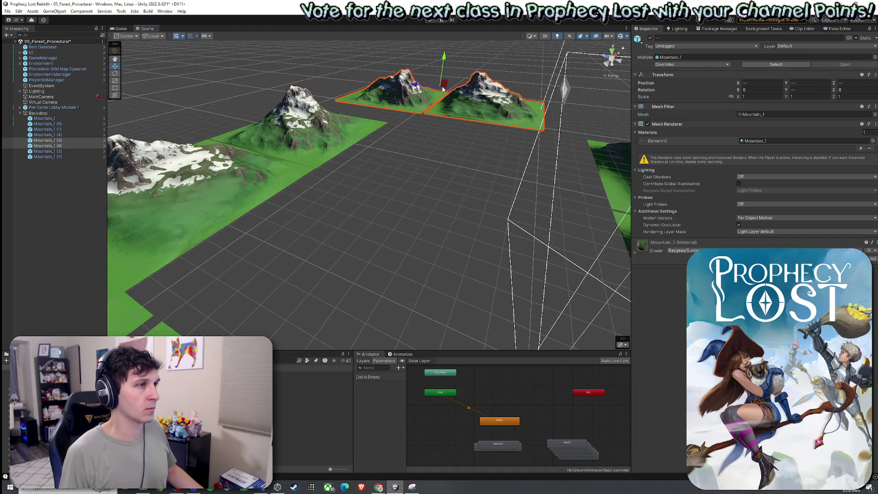
mouse_move(434, 89)
mouse_down()
mouse_move(463, 95)
mouse_move(272, 99)
mouse_move(494, 115)
mouse_move(420, 111)
mouse_move(417, 147)
mouse_move(519, 177)
mouse_move(458, 139)
mouse_move(514, 193)
mouse_move(448, 231)
mouse_move(470, 211)
mouse_up()
click(455, 138)
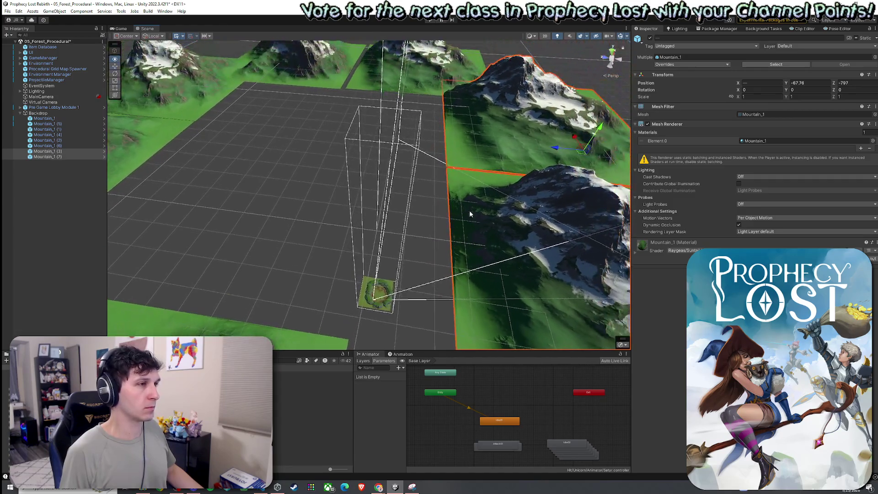
mouse_move(576, 159)
mouse_down()
mouse_move(558, 171)
mouse_move(243, 84)
mouse_up()
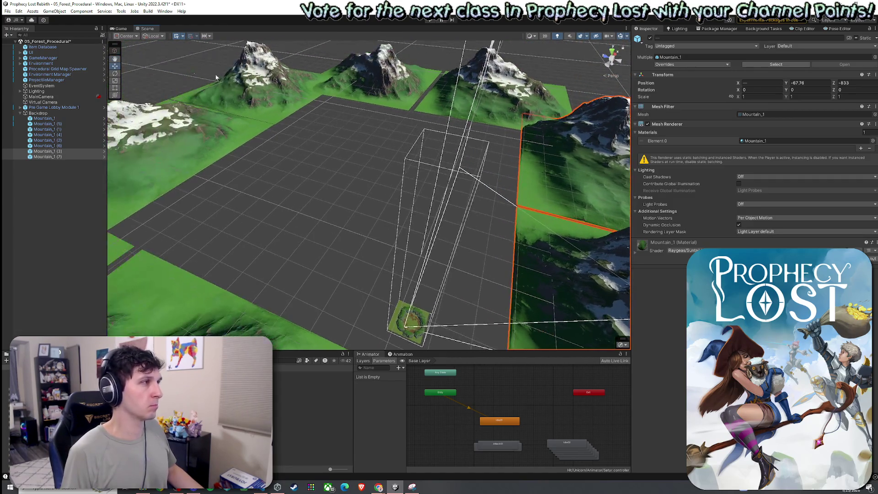
Step: Save the scene, return to the Game view, and open the Procedural Grid Map Spawner prefab
click(7, 11)
click(18, 44)
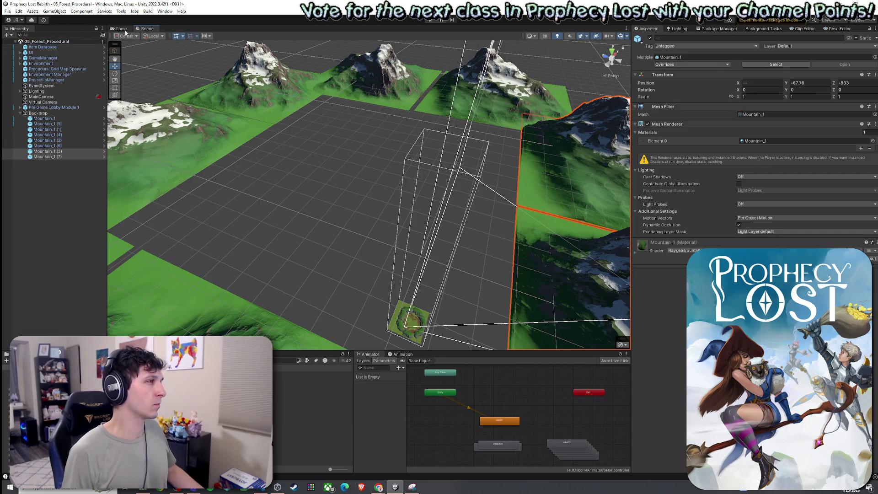
click(121, 29)
click(18, 11)
click(16, 105)
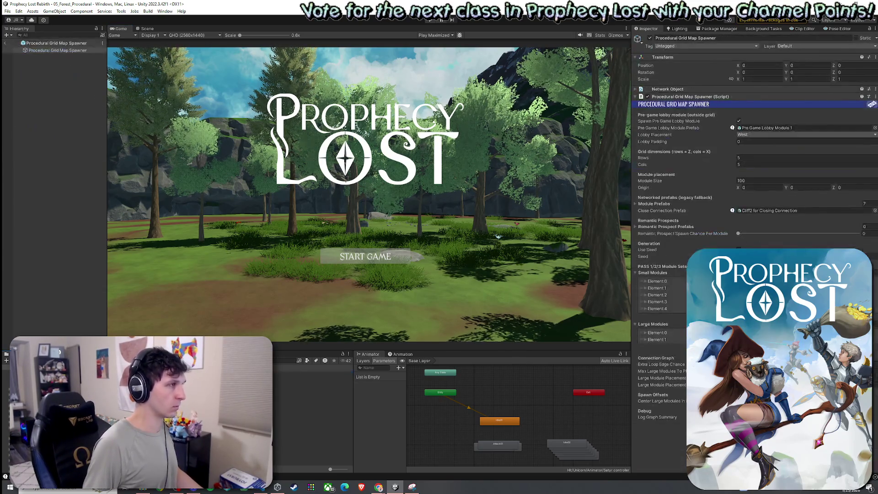
Step: Leave prefab mode, inspect the Procedural Grid Map Spawner's Module Prefabs list, then switch to YouTube
click(6, 43)
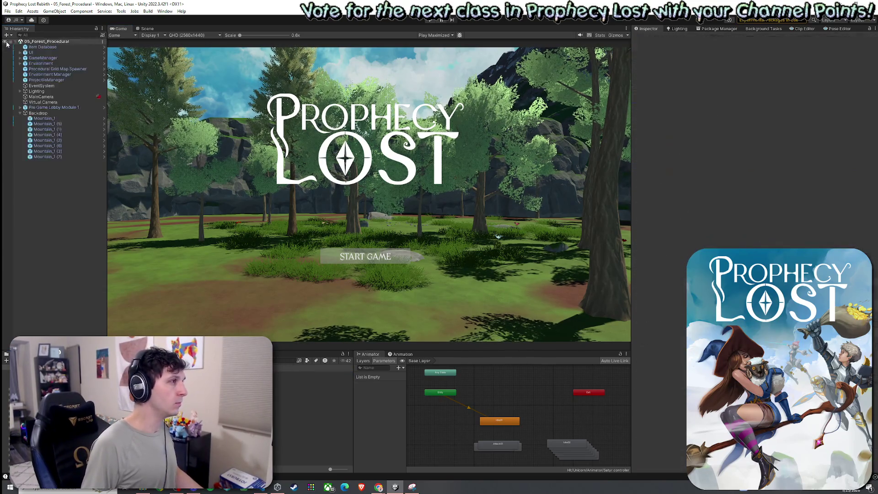
click(59, 70)
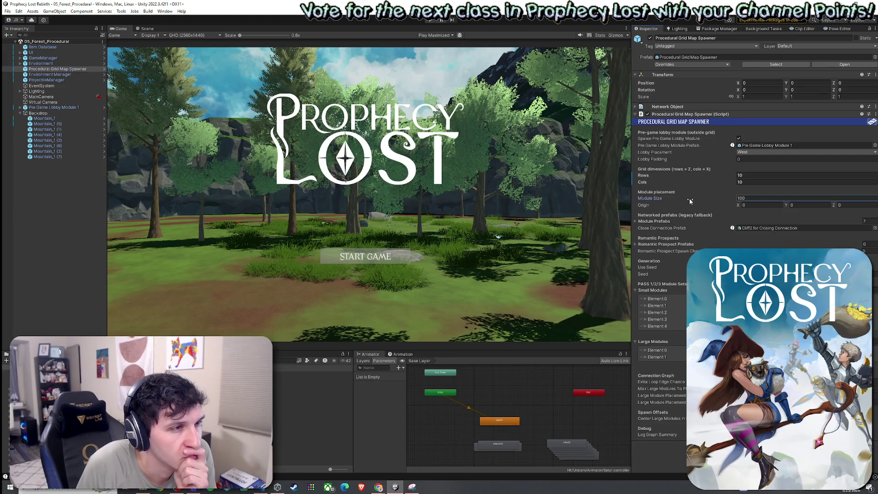
click(666, 221)
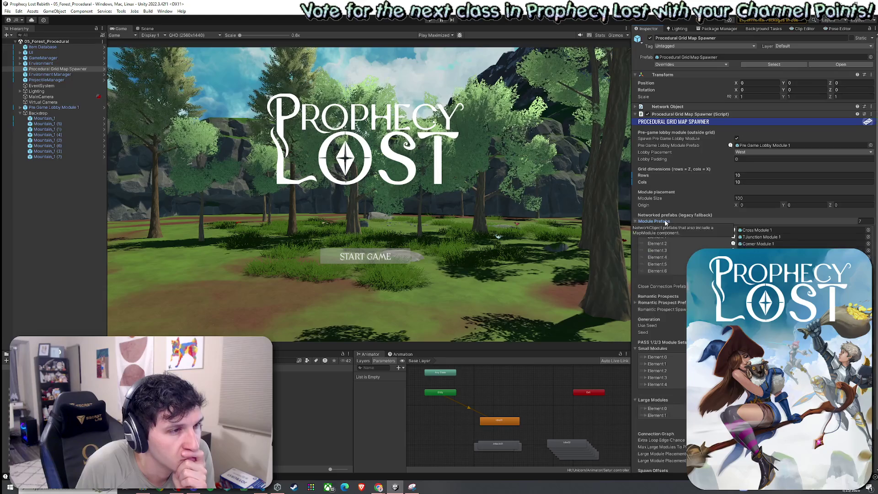
click(667, 222)
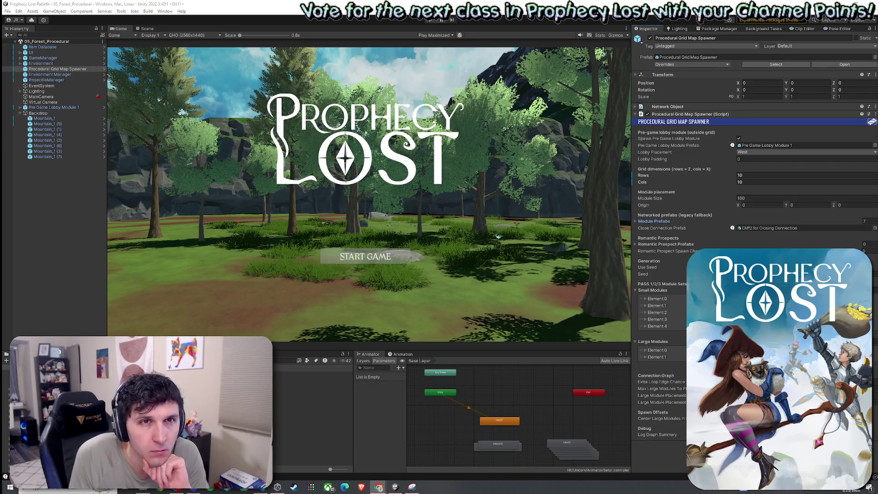
key(alt+Tab)
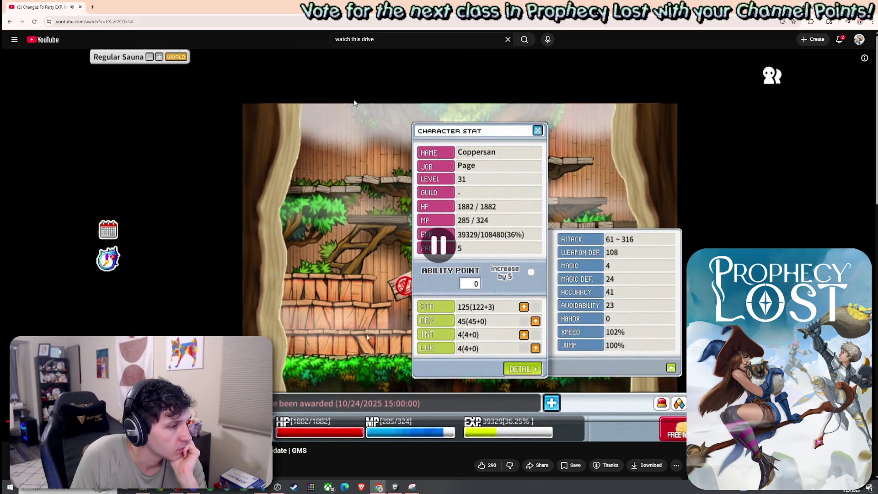
Step: Resume playback of the MapleStory Classic World Update video
scroll(367, 334, down, 5)
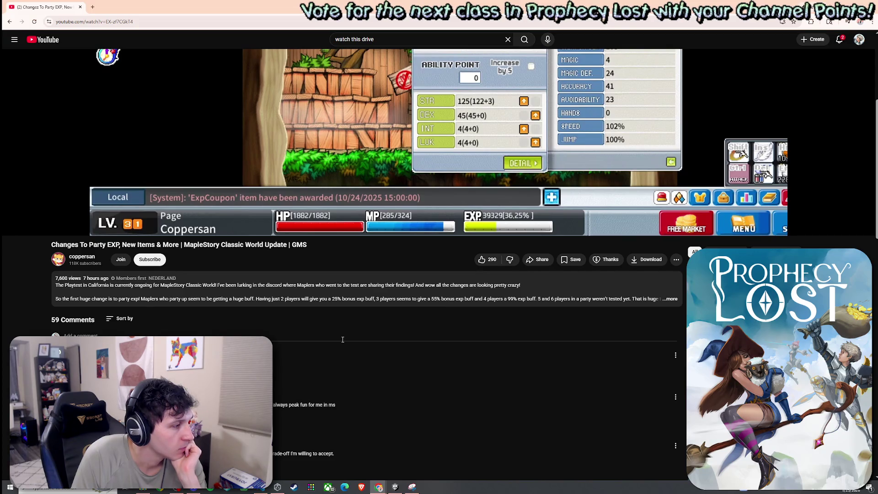
scroll(343, 339, up, 5)
click(354, 103)
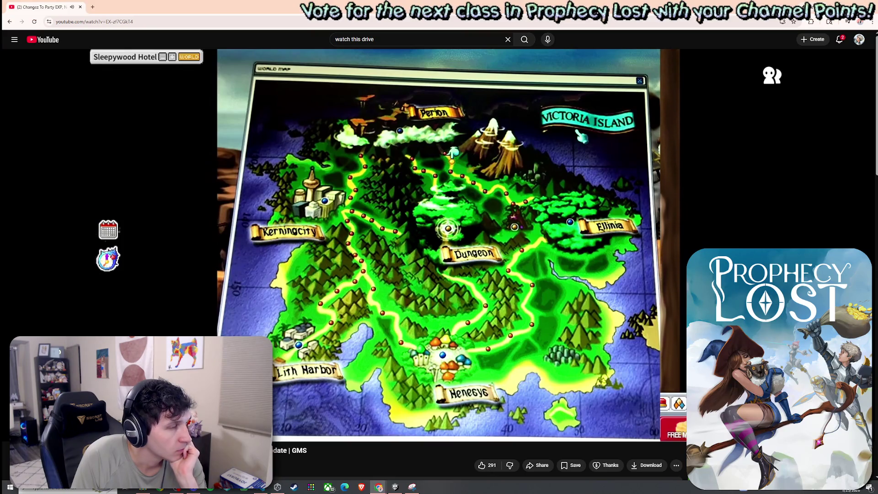
scroll(363, 311, down, 3)
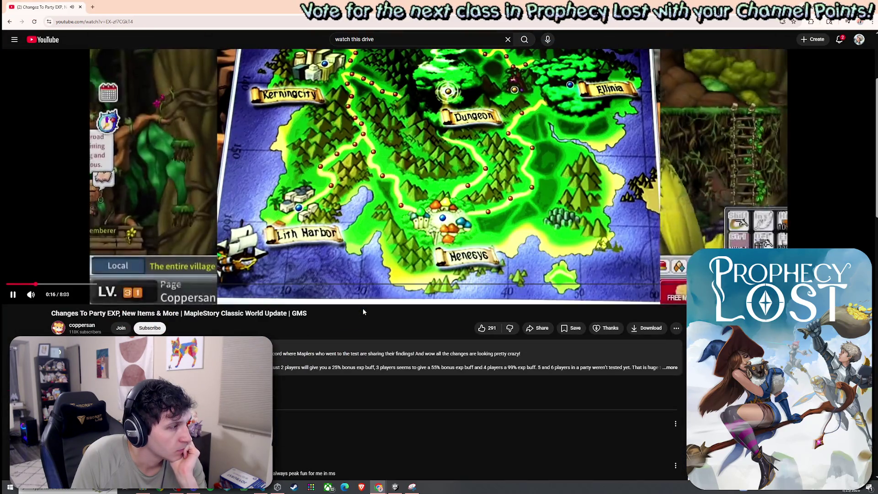
scroll(363, 312, up, 3)
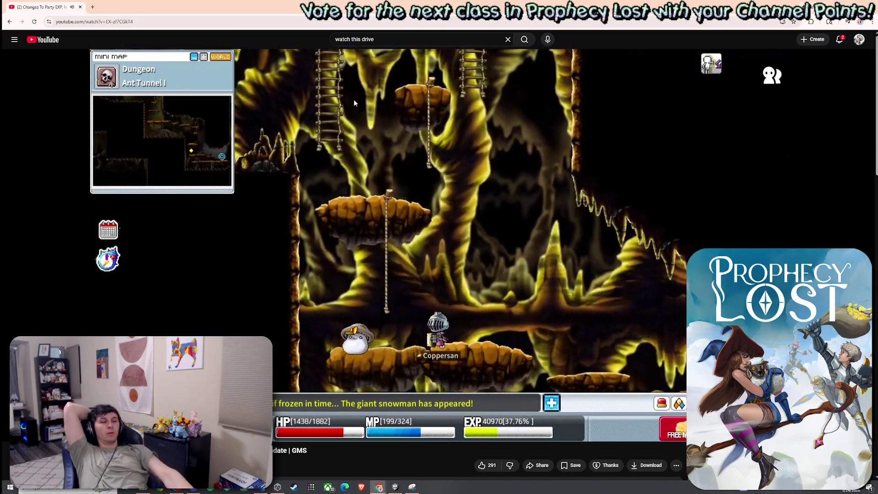
Step: Rewind 5 seconds to the party EXP table, skip further ahead, then return to Unity
key(Left)
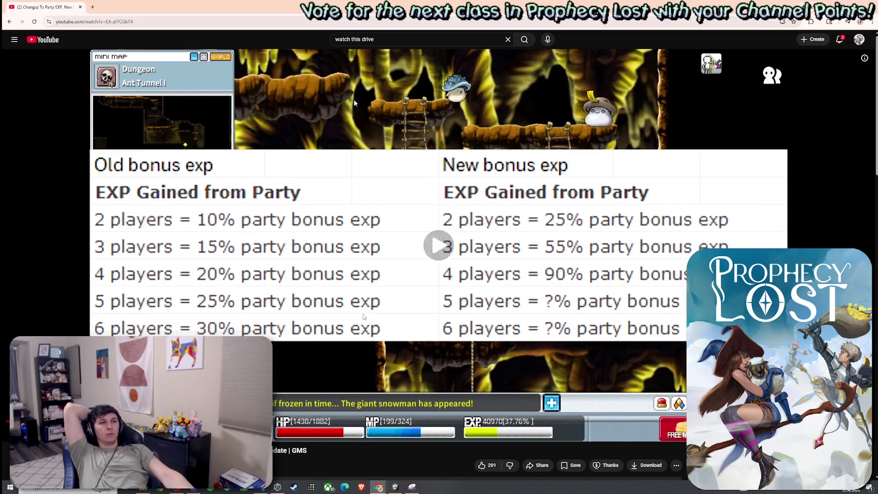
key(space)
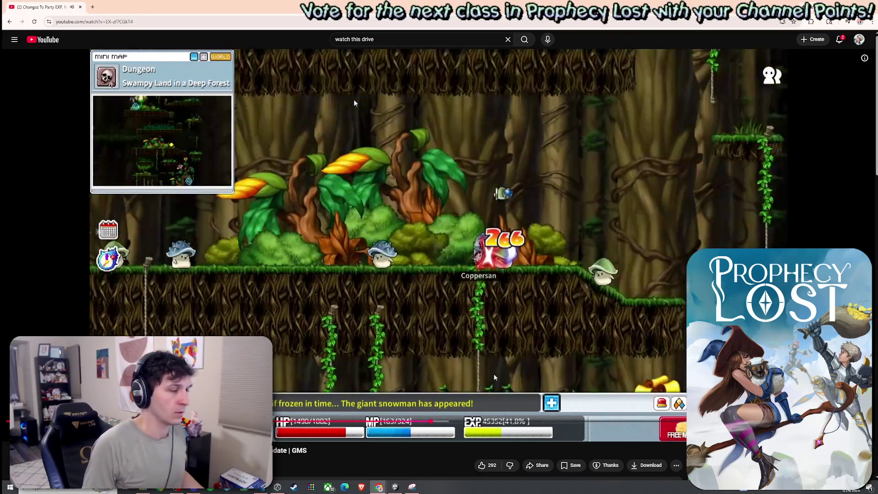
click(512, 421)
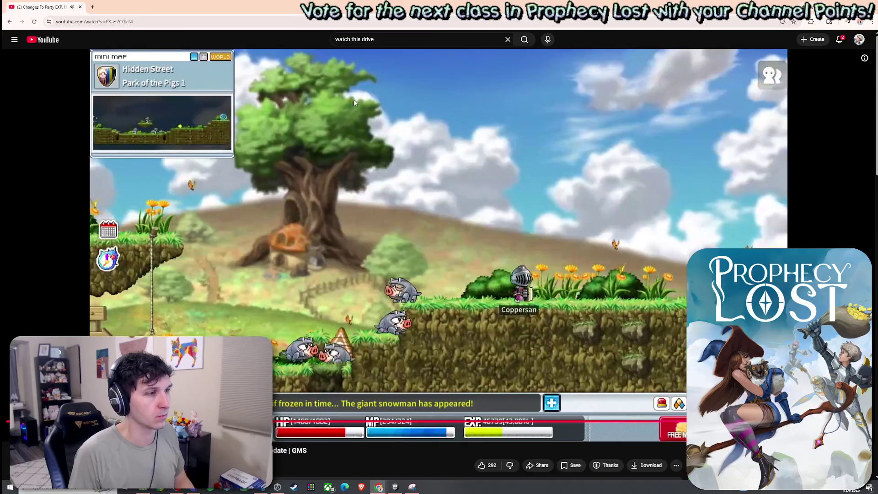
key(alt+Tab)
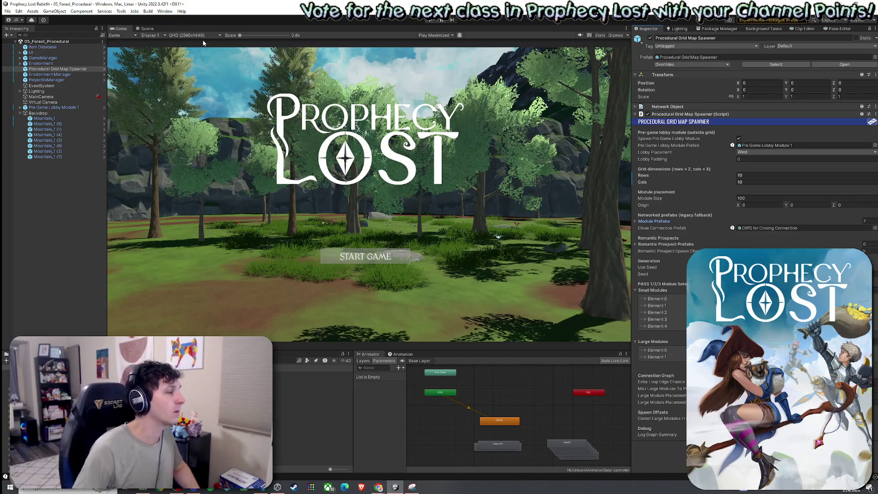
Step: Save the 05_Forest_Procedural scene twice and enter Play mode to playtest the forest
click(7, 11)
click(16, 44)
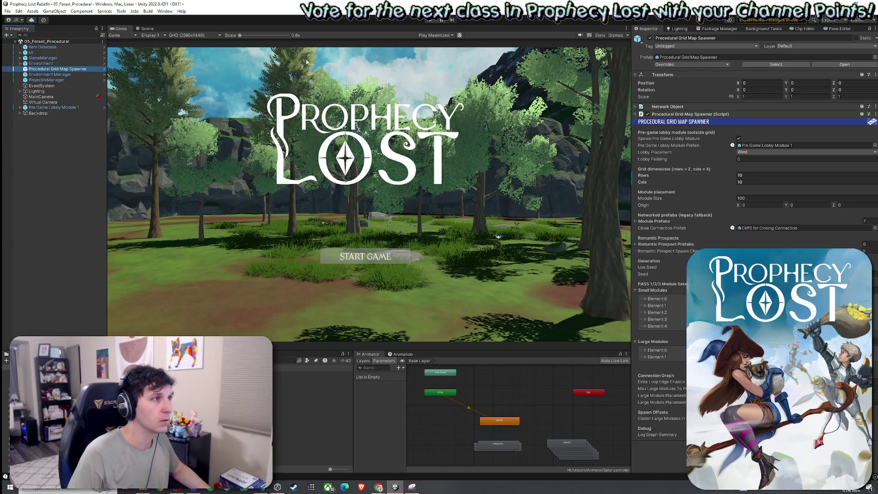
click(430, 20)
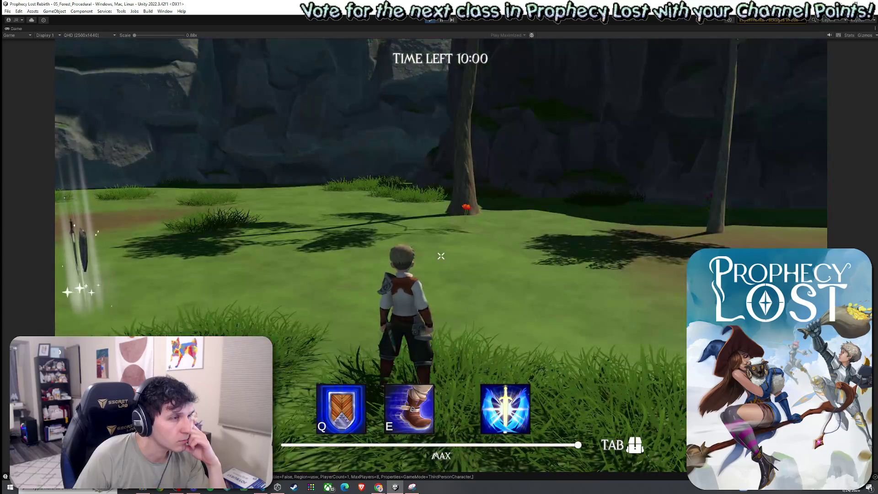
Step: Walk the character toward the trees, then restore the editor layout and view the 10x10 module grid in the Scene
key(w)
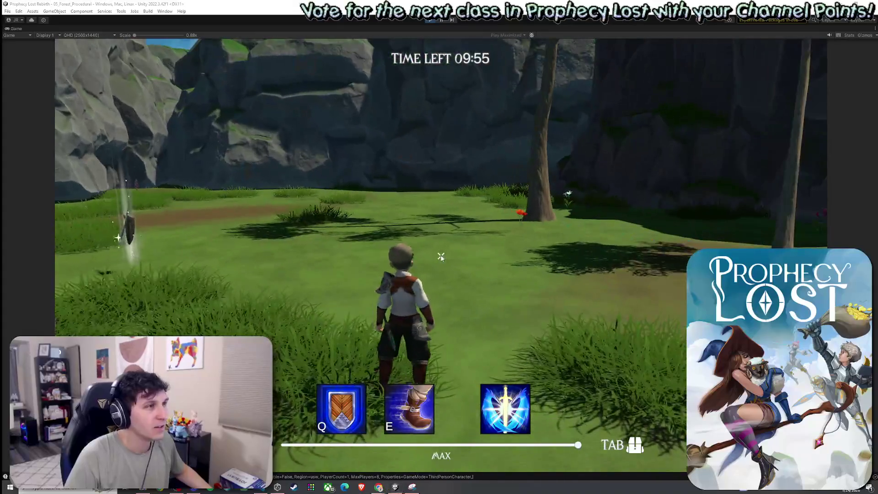
key(super)
double_click(18, 29)
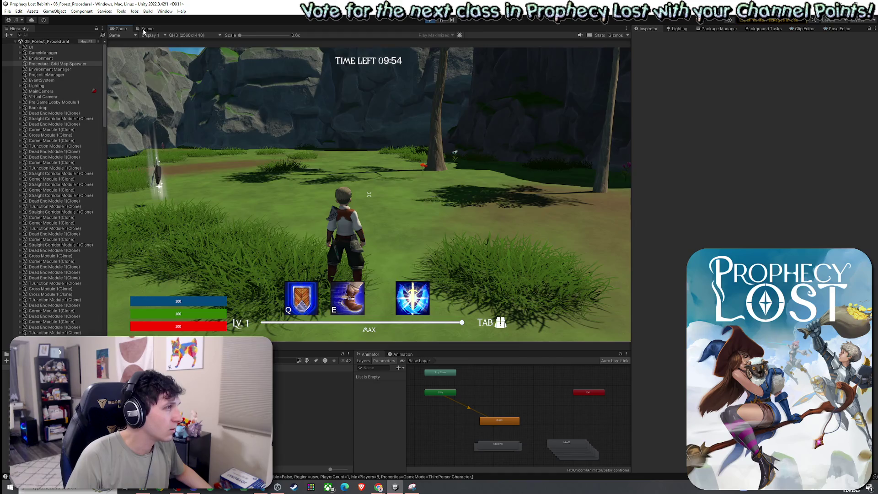
click(145, 28)
scroll(62, 209, down, 3)
scroll(62, 209, down, 10)
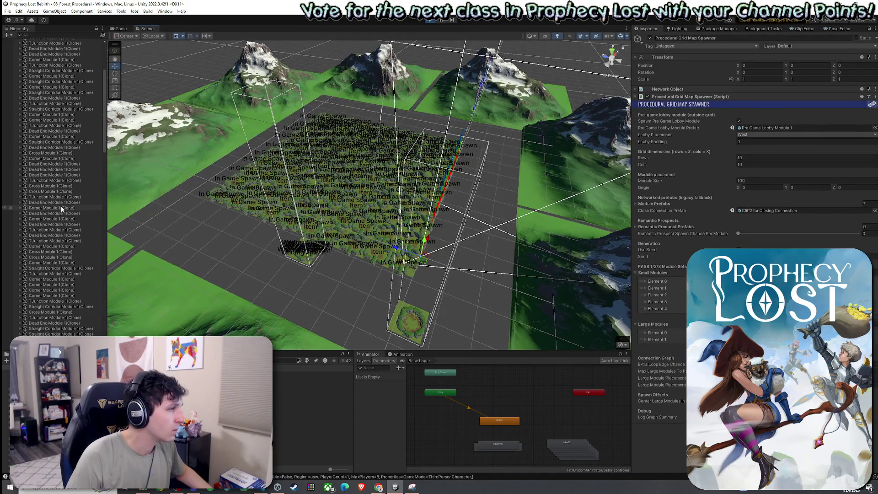
Step: Check the positions of the Pre Game Lobby clone and the neighbouring Cross, Straight Corridor and Corner module clones
scroll(62, 207, down, 15)
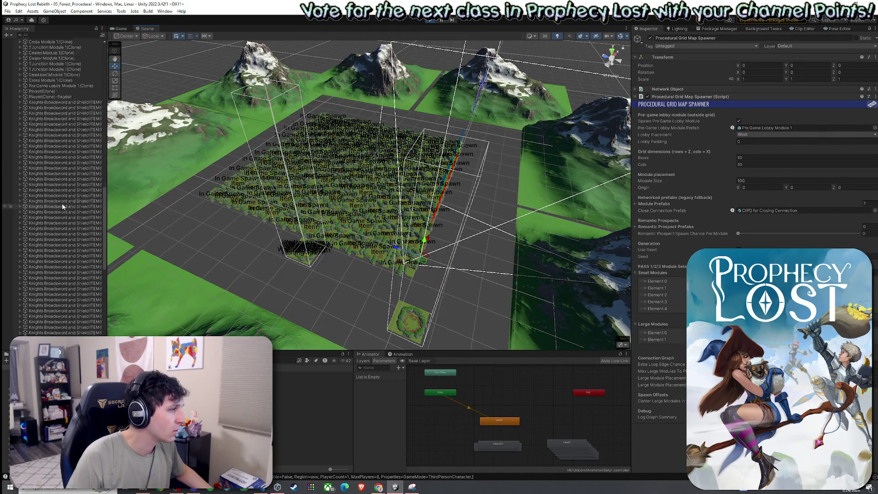
scroll(63, 207, up, 10)
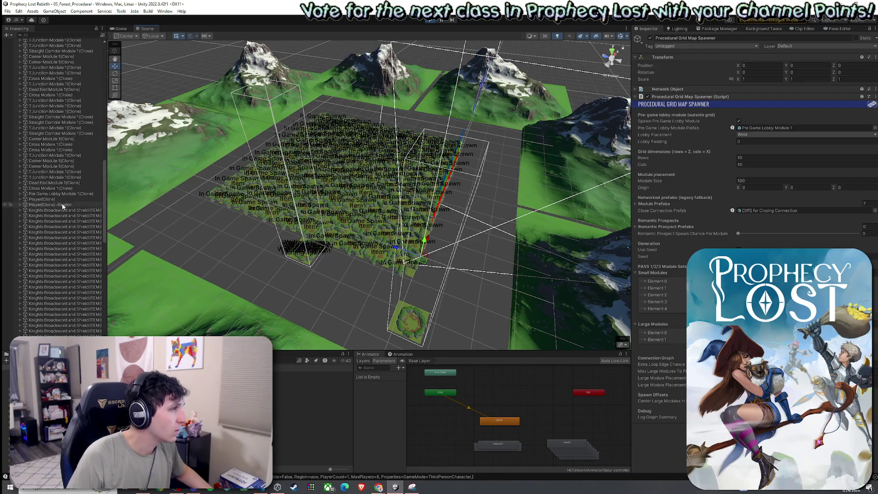
click(67, 193)
scroll(81, 200, up, 3)
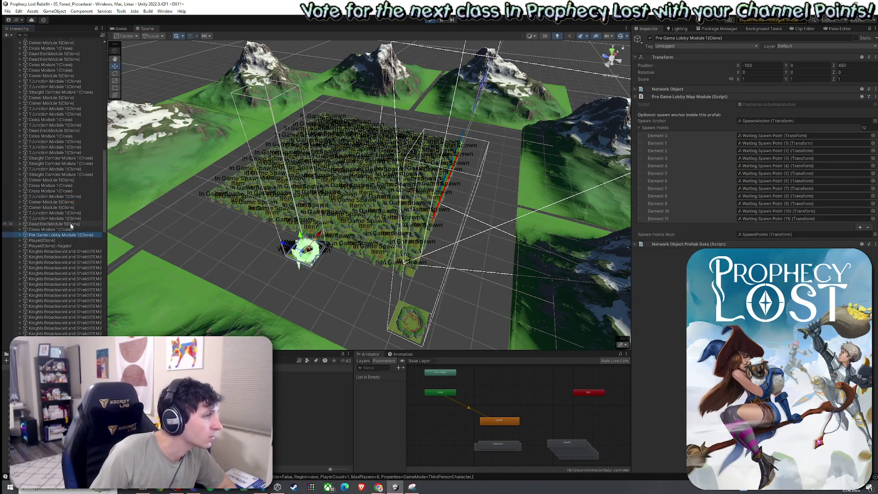
click(90, 229)
key(Up)
key(Up)
key(Up)
key(Up)
key(Up)
key(Up)
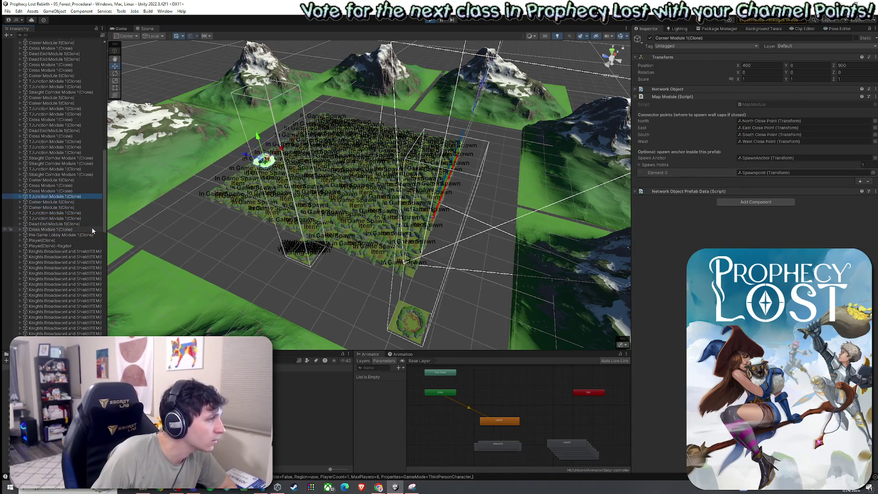
scroll(78, 217, up, 5)
key(Up)
key(Up)
key(Up)
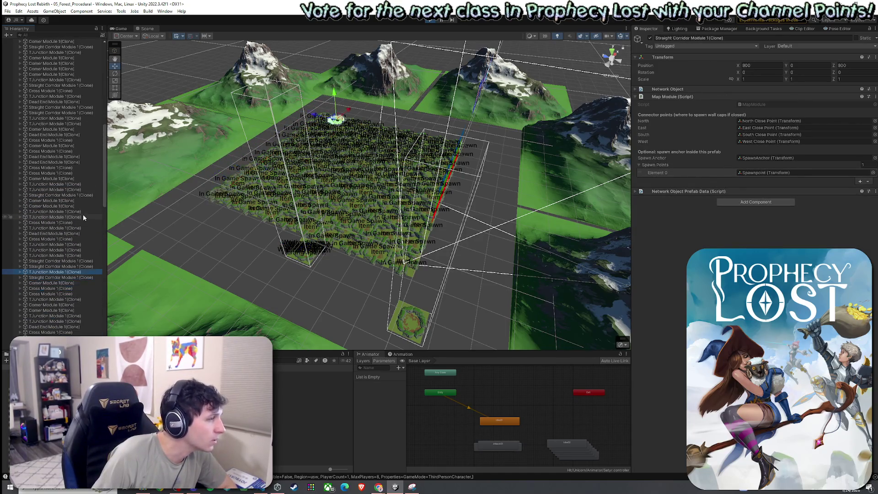
key(Up)
key(Up)
key(Up)
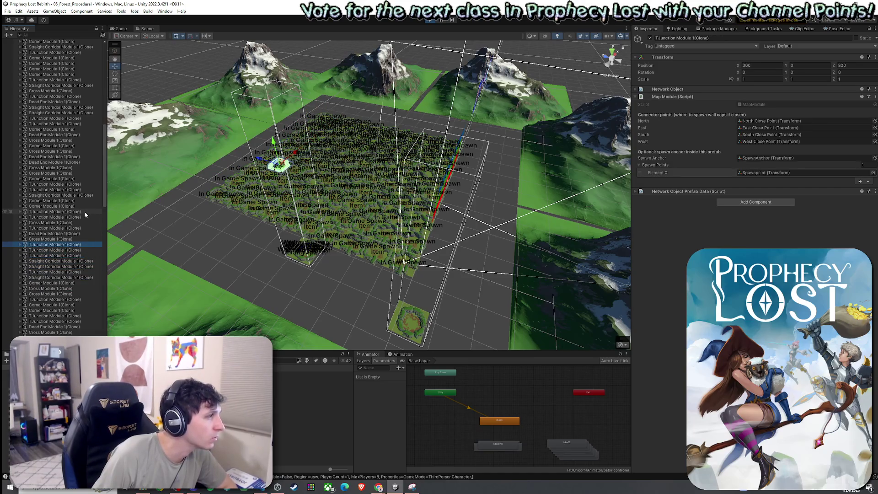
key(Up)
key(Up)
key(Up)
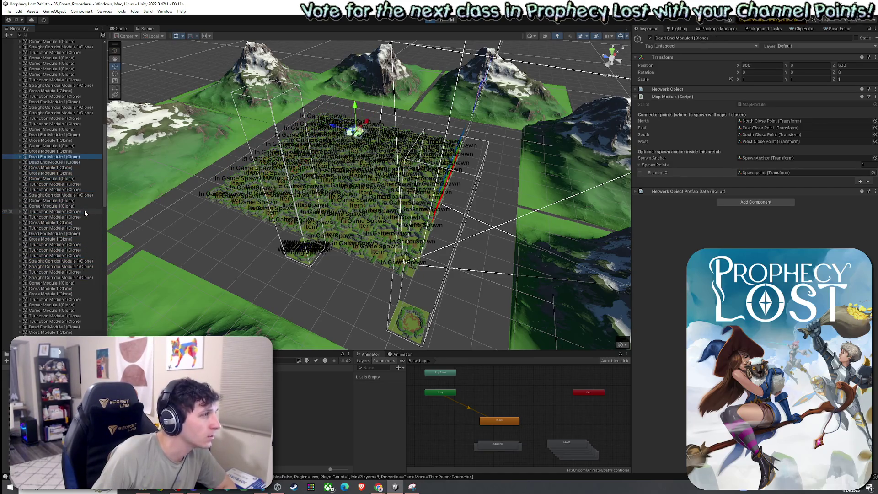
Step: Step through the Dead End, Corner (600,0,700) and Cross (200,0,900) clones, then stop the playtest
scroll(84, 210, up, 5)
scroll(84, 210, up, 10)
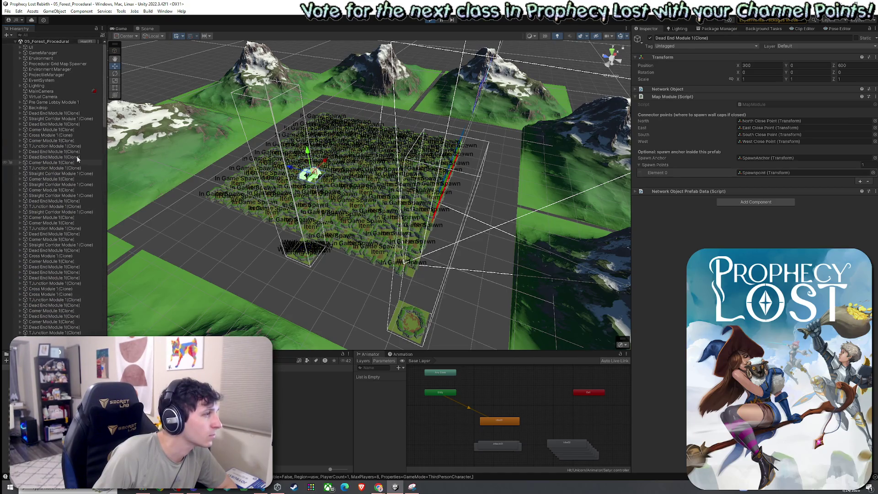
click(74, 114)
key(Down)
key(Down)
key(Down)
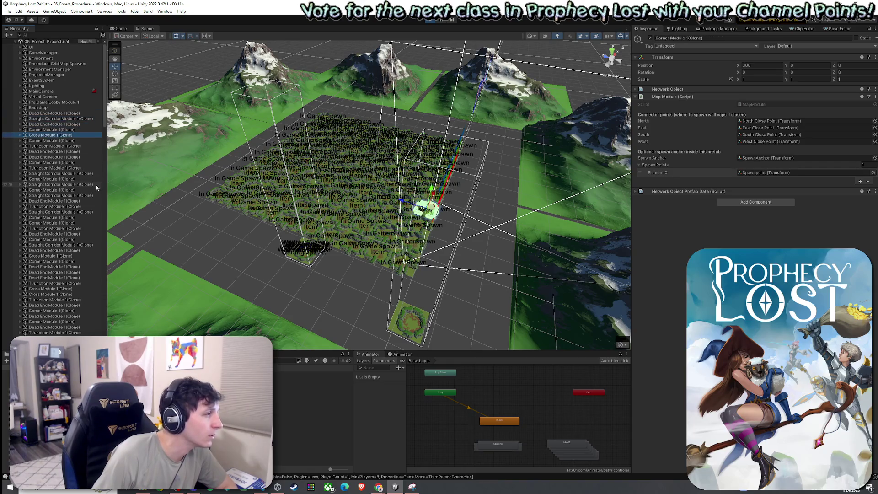
key(Down)
key(Down)
key(Down)
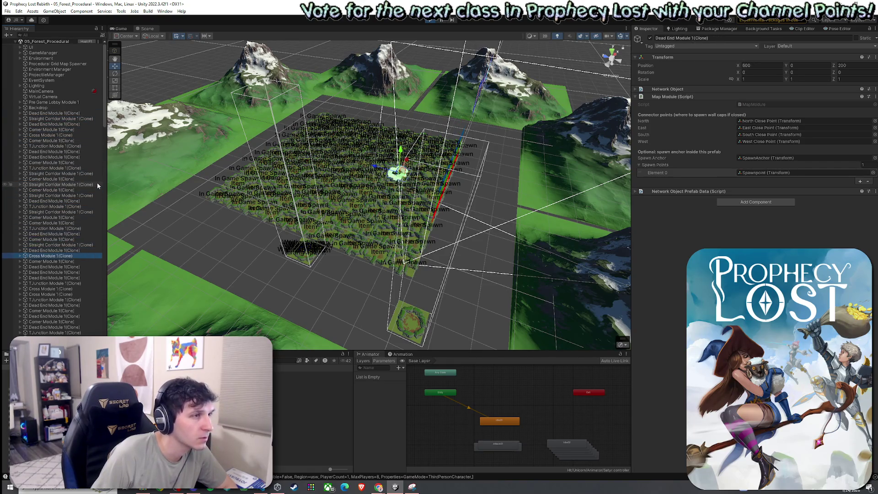
key(Down)
key(Down)
key(Down)
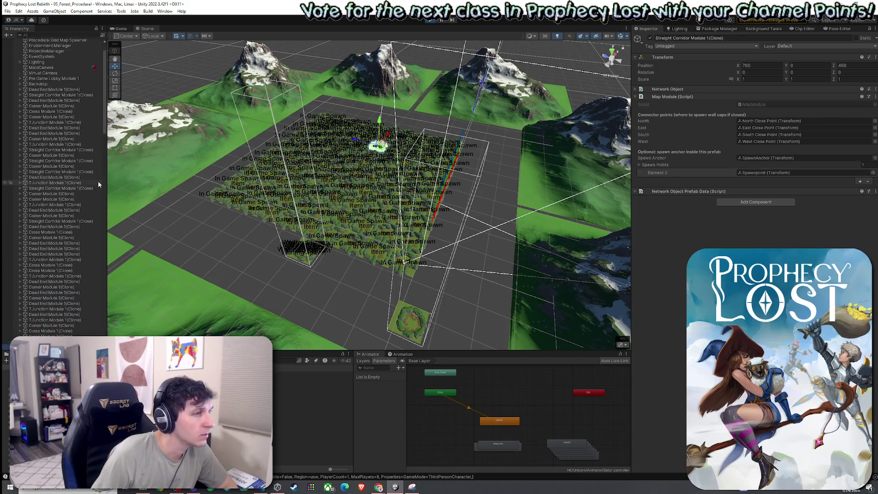
key(Down)
key(Down)
key(Down)
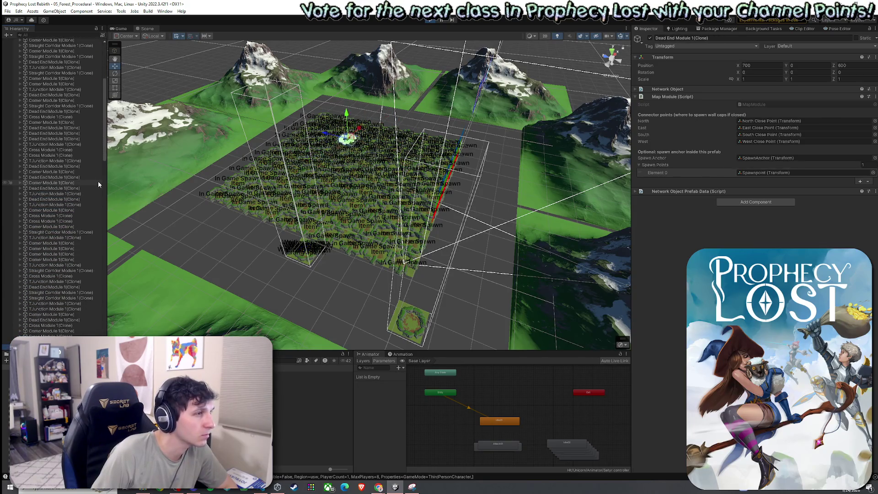
key(Down)
key(Down)
key(Down)
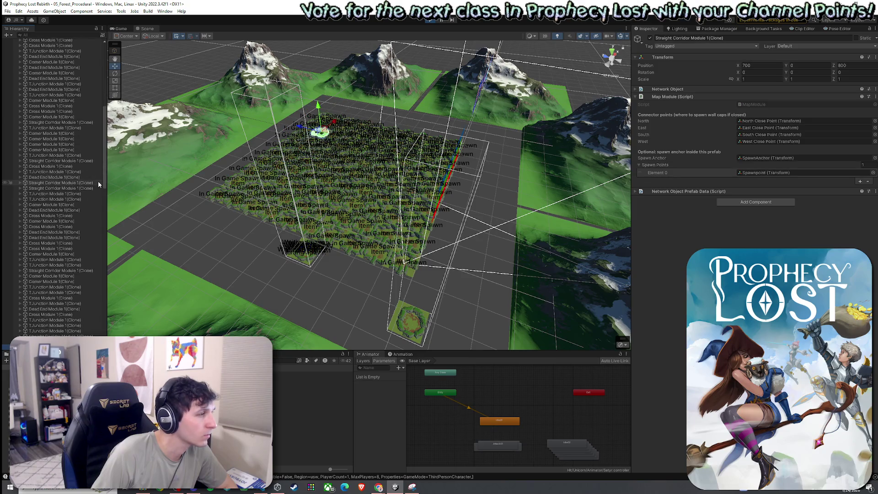
key(ctrl+p)
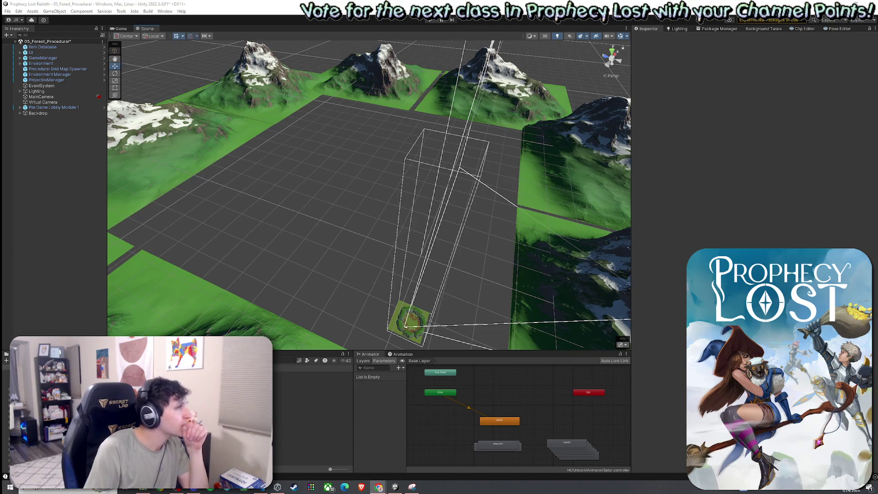
click(8, 11)
click(25, 46)
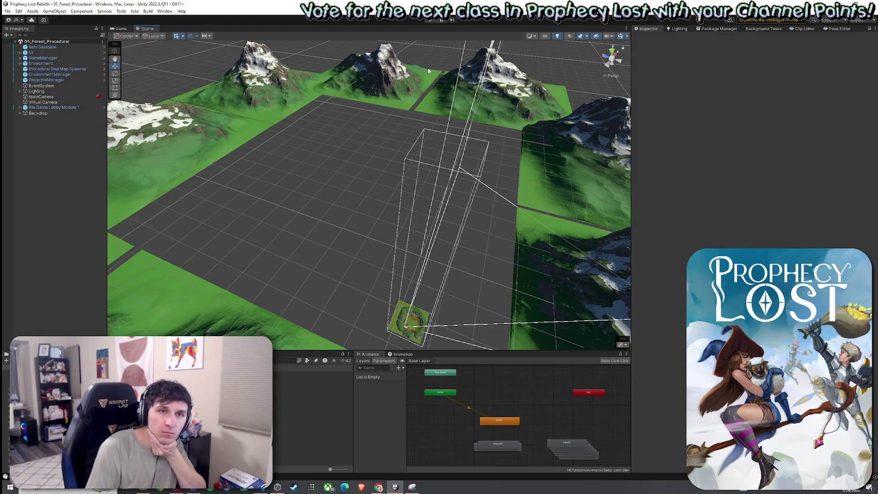
key(alt+Tab)
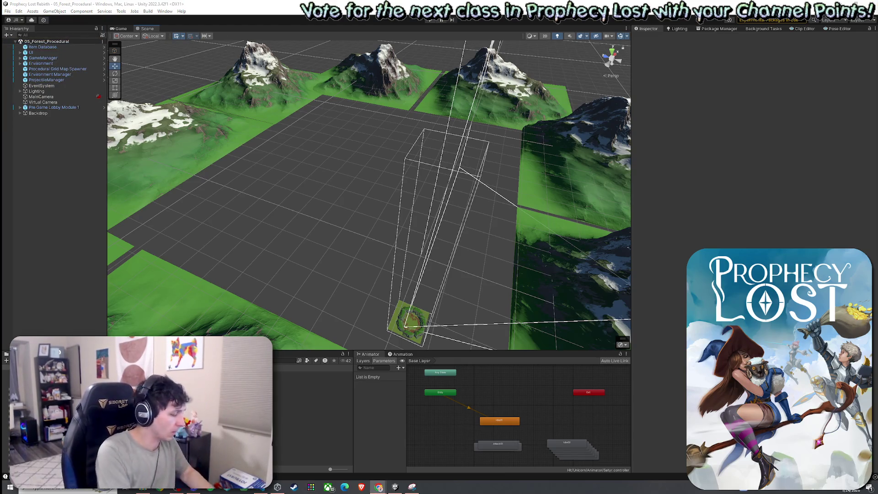
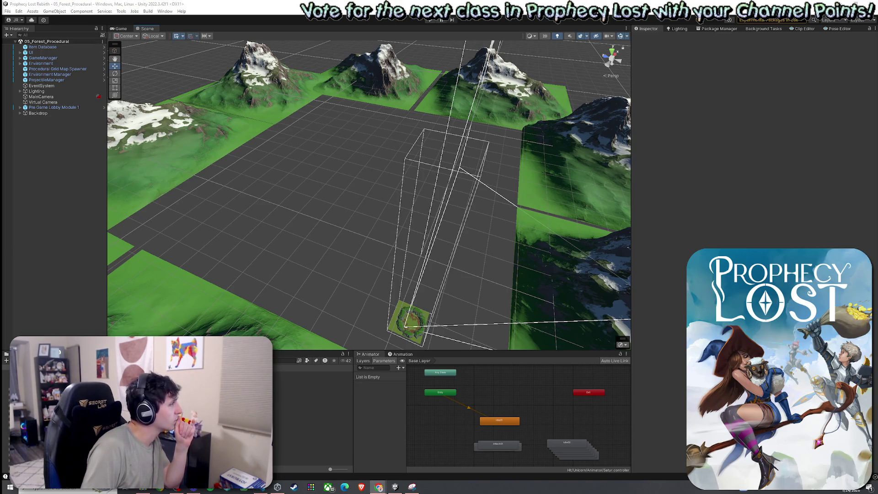
Step: Look over the grid map spawner's large module entries, then leave prefab editing for the forest scene
click(139, 2)
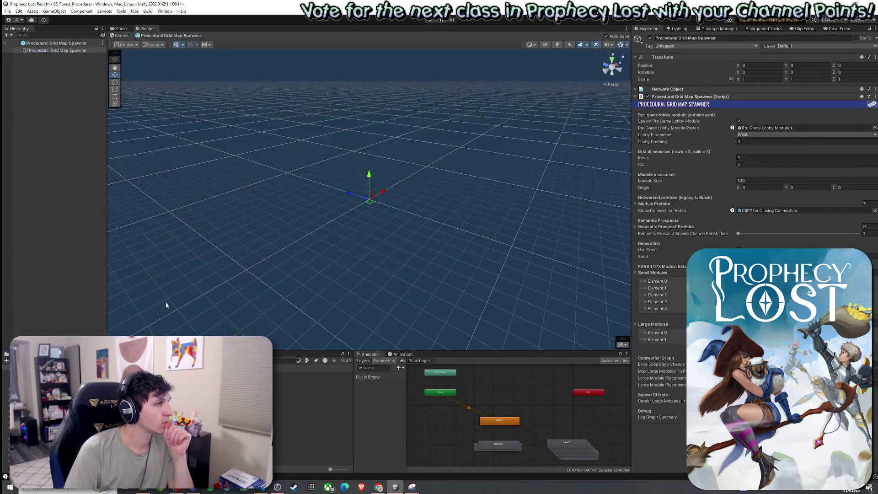
right_click(683, 96)
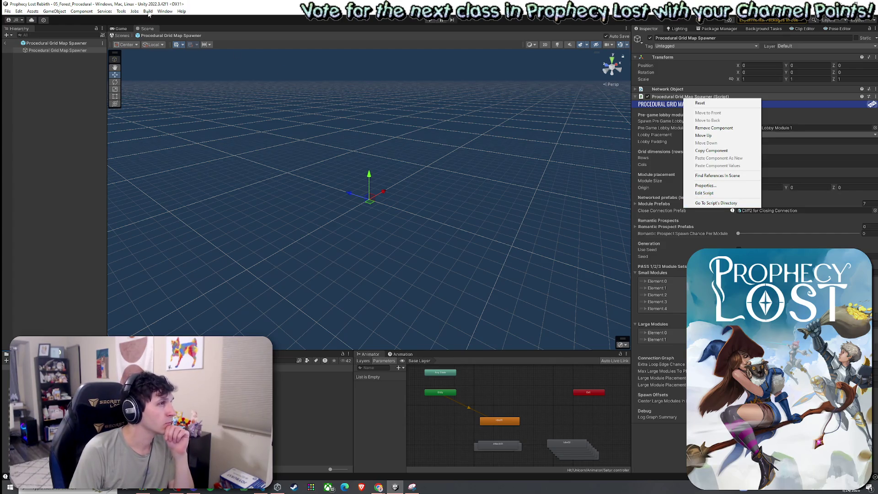
click(161, 5)
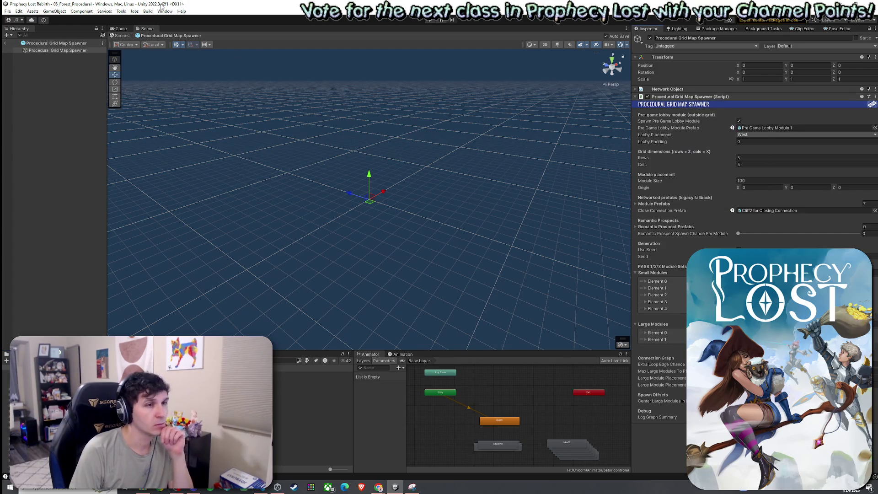
click(648, 333)
click(646, 367)
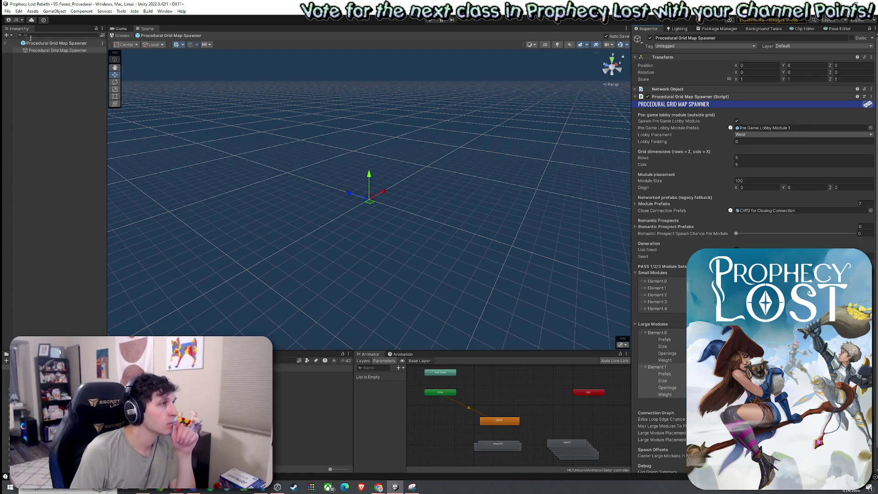
click(5, 42)
Step: Play the game, start a match, run the character toward the forest, and restore the full editor layout
key(ctrl+p)
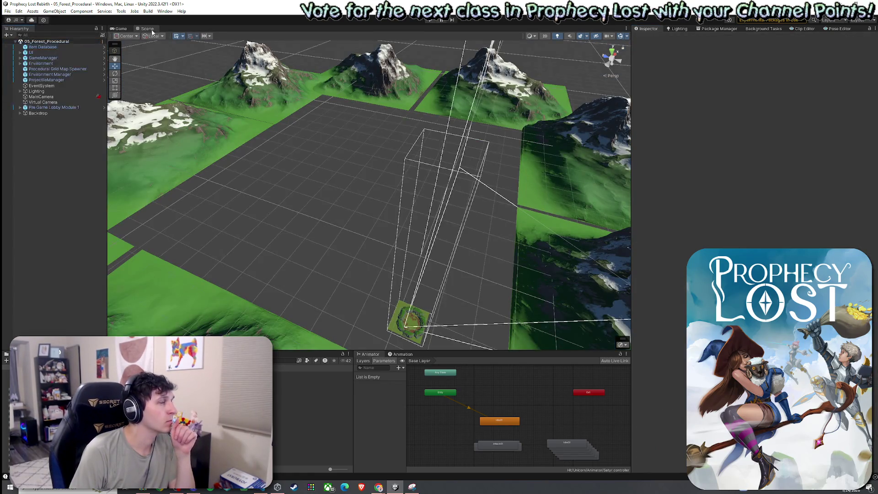
click(430, 19)
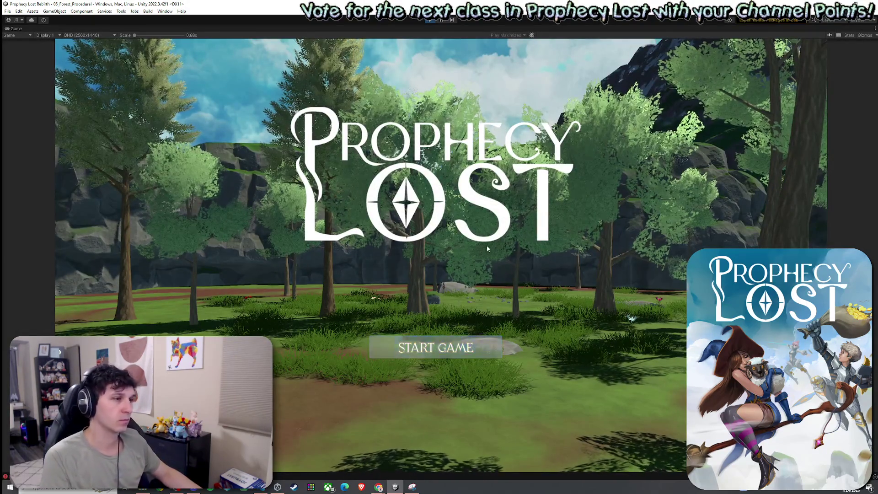
click(449, 352)
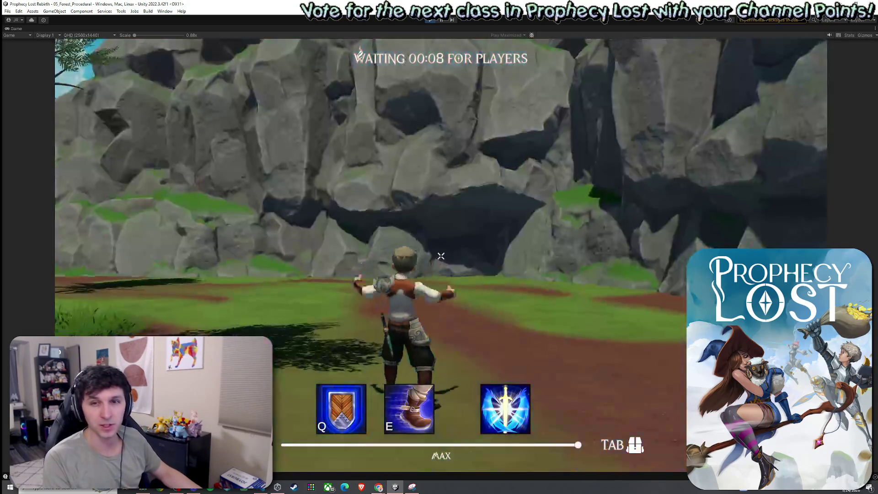
key(w)
key(a)
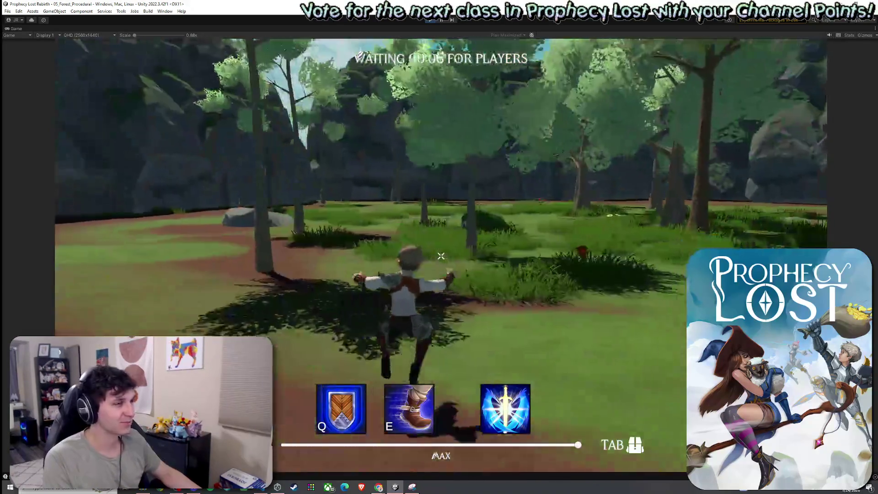
key(d)
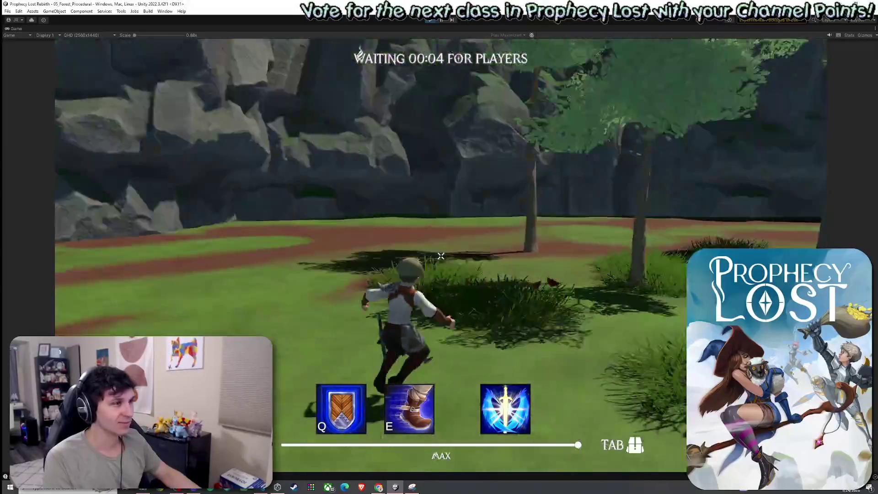
key(w)
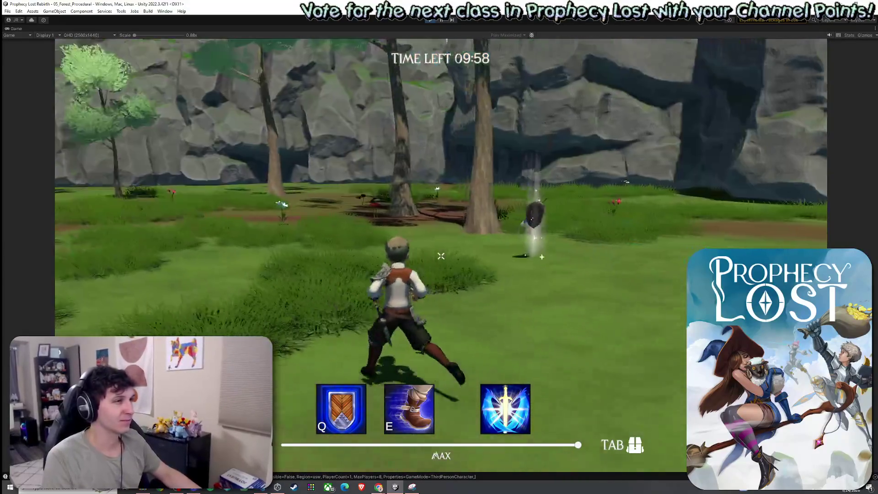
key(super)
key(shift+space)
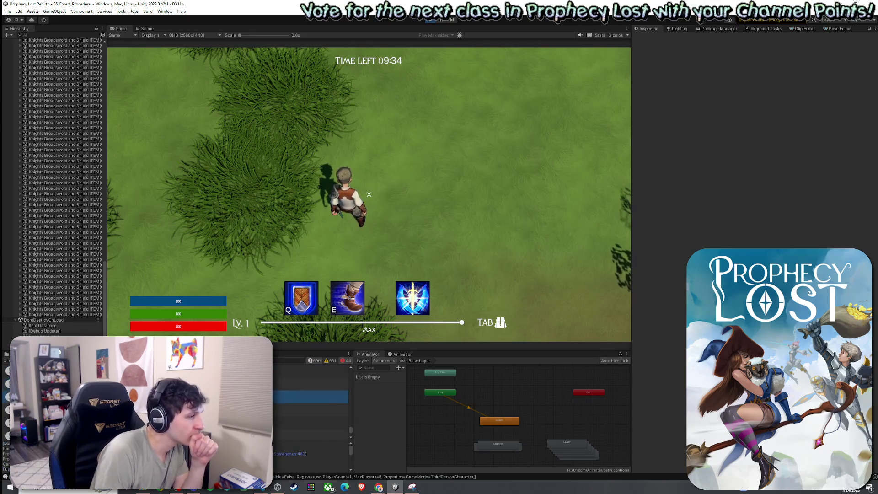
key(super+s)
text(snip)
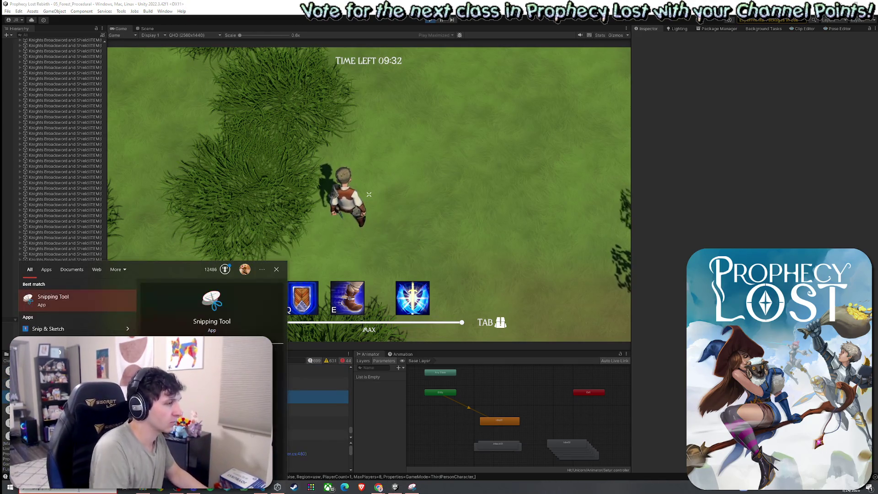
key(Return)
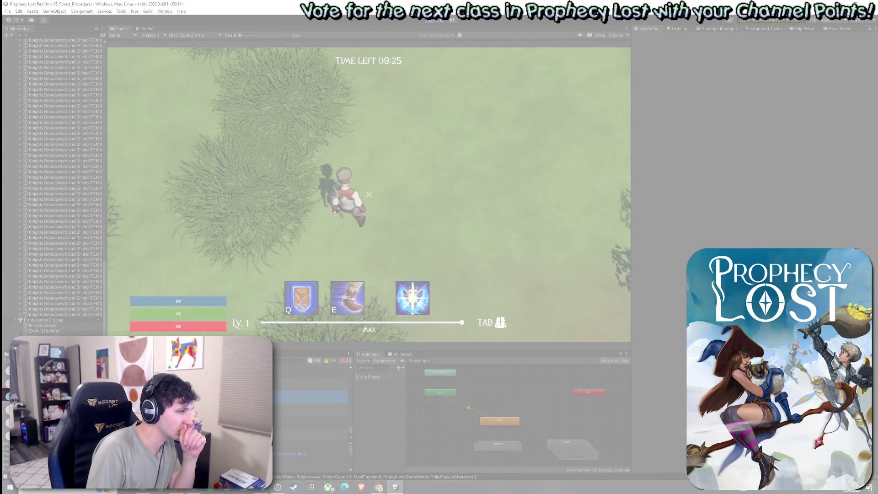
key(Escape)
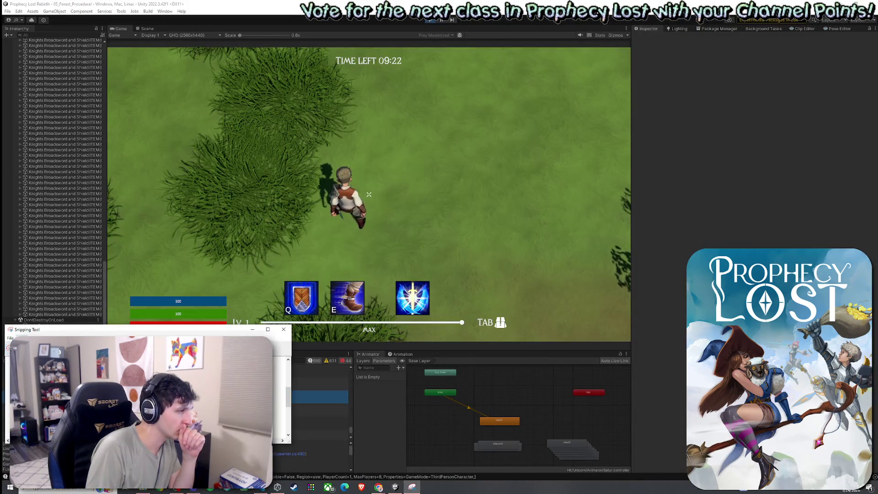
key(alt+Tab)
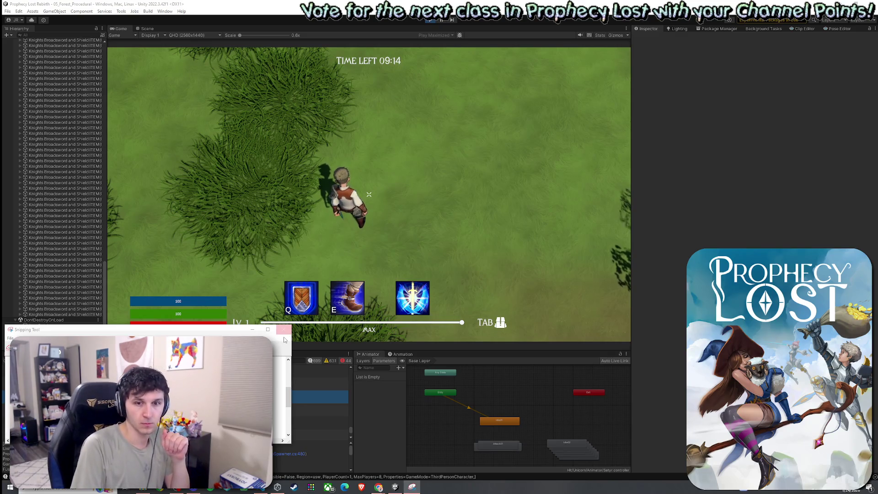
key(alt+F4)
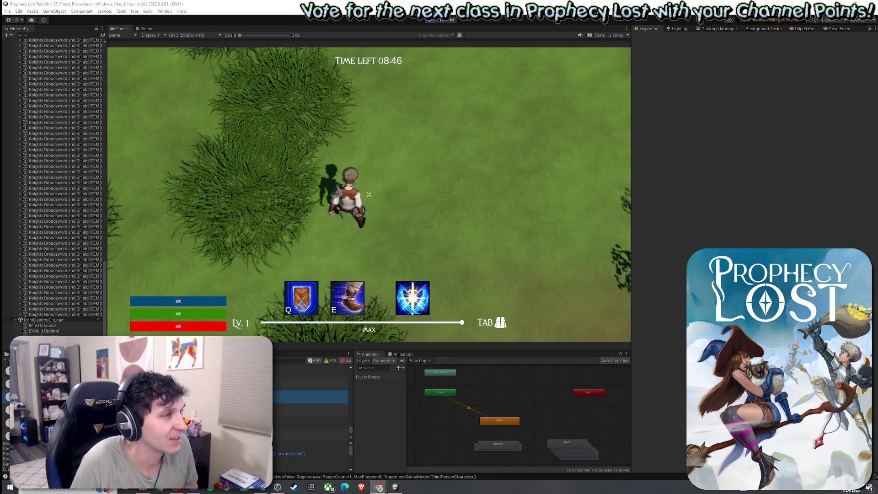
Step: Zoom the in-game camera from top-down to a level third-person view behind the character
scroll(369, 194, up, 3)
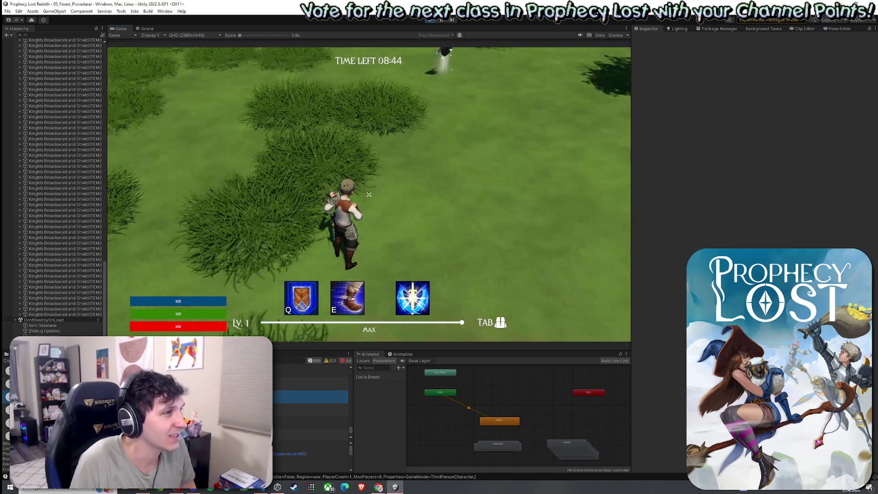
scroll(369, 194, up, 3)
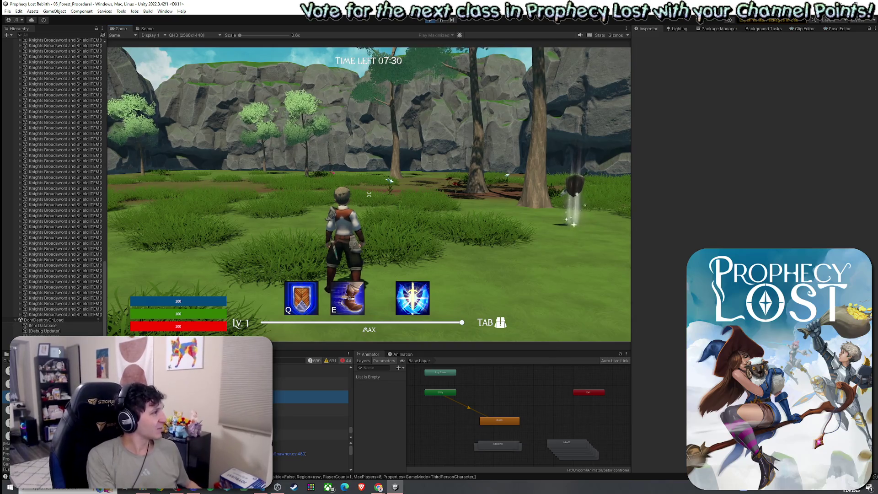
Step: Walk the character toward the rocks, inspect a spawned Knights Broadsword and Shield item, then stop play mode
key(w)
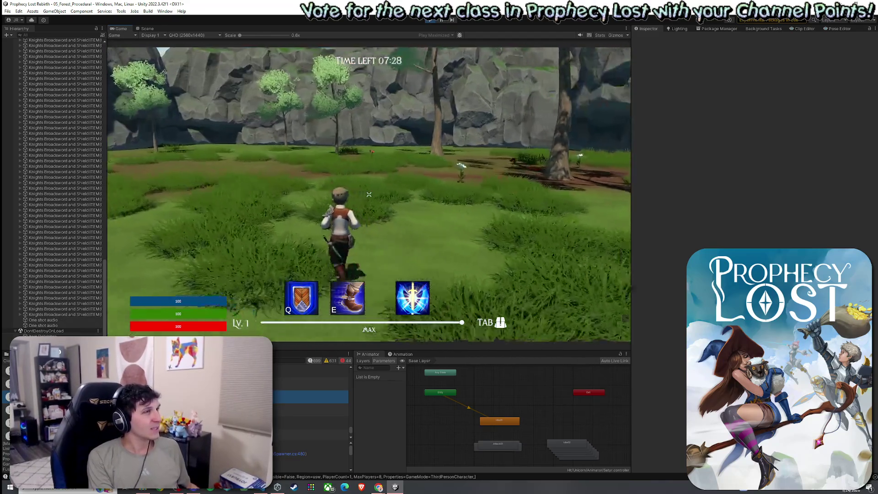
click(69, 238)
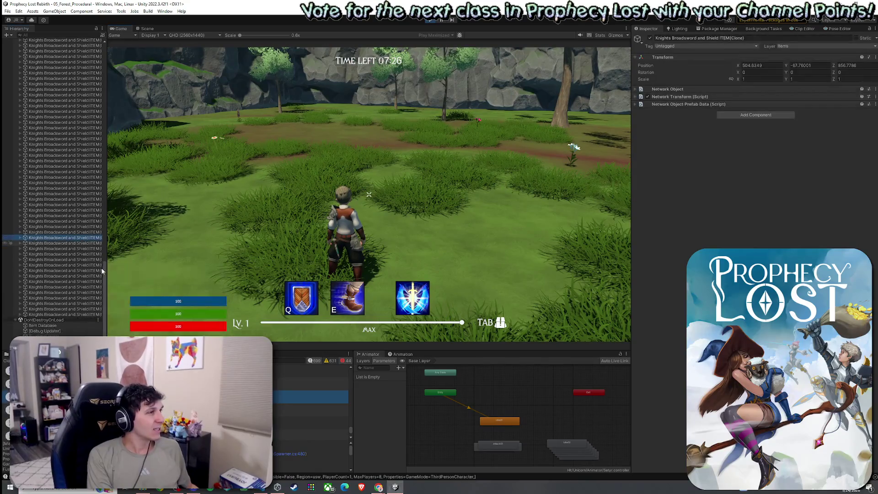
drag(105, 268, 100, 48)
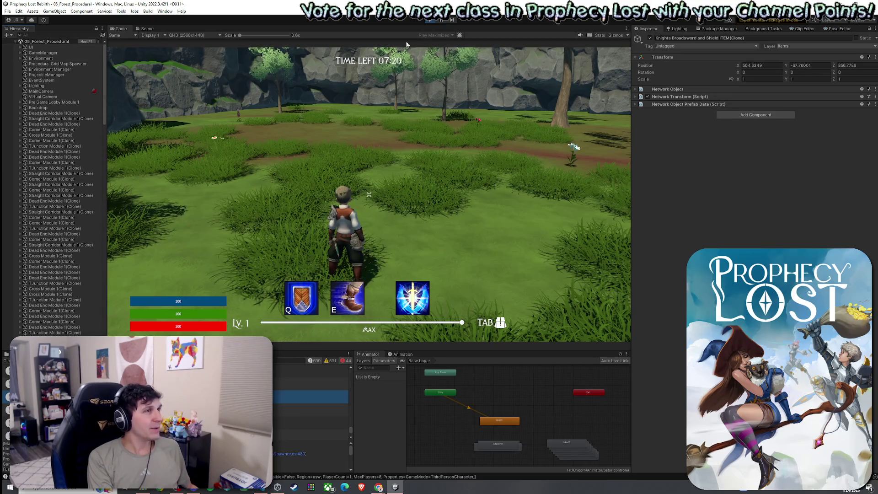
click(431, 19)
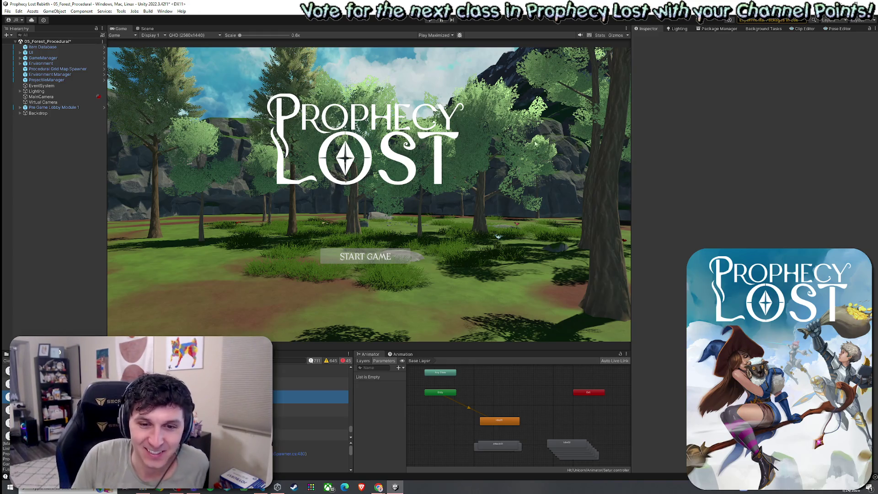
Step: Show the project's asset files and save the forest scene
key(alt+Tab)
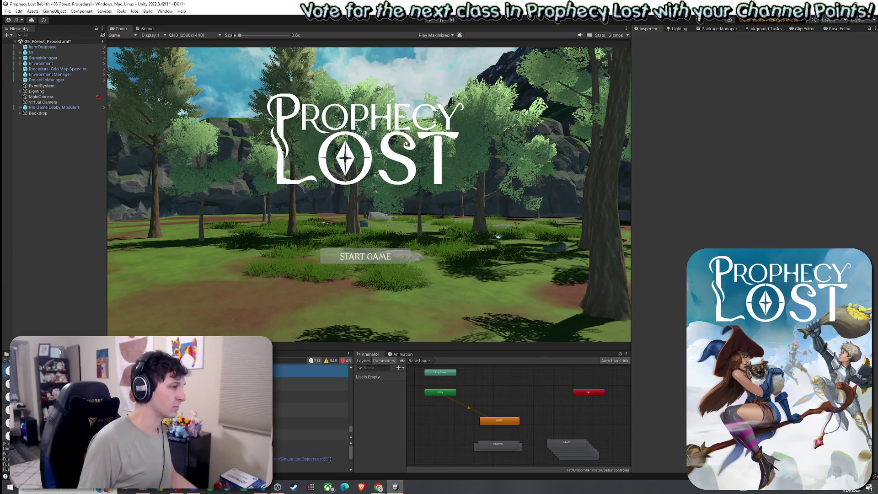
key(ctrl+5)
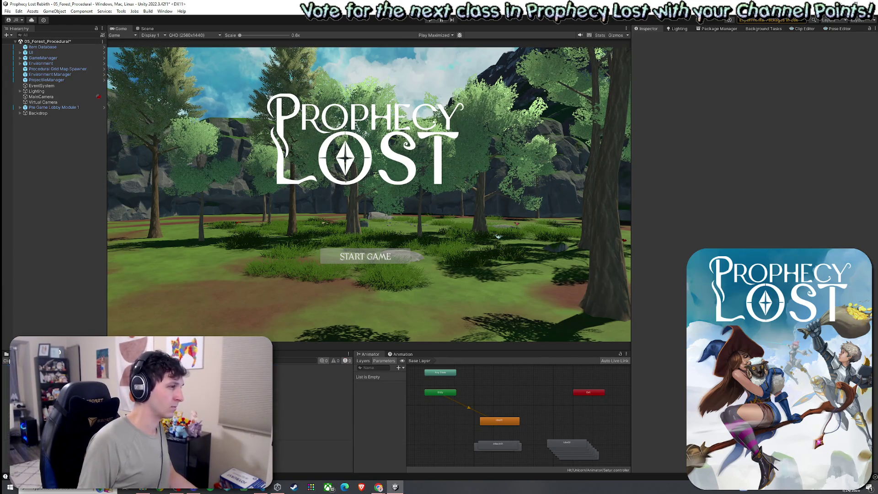
click(8, 11)
click(20, 42)
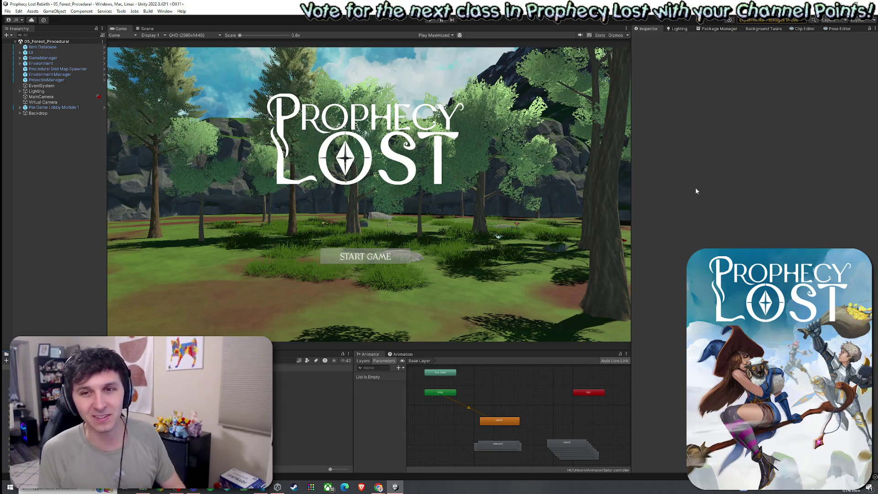
click(7, 11)
click(26, 44)
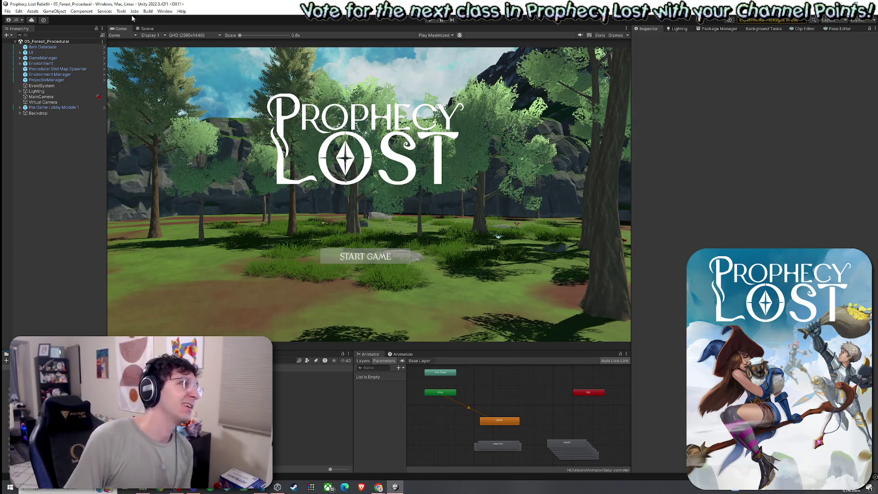
Step: Use other commands in the File menu
click(7, 11)
click(54, 137)
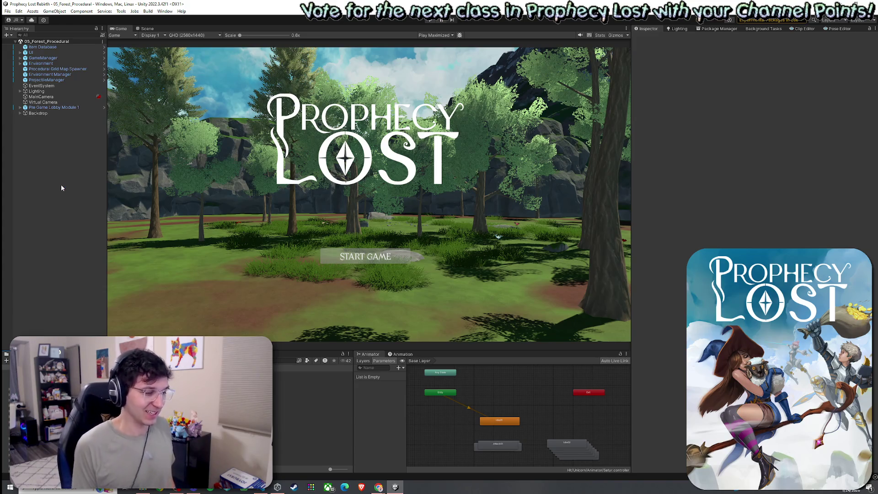
click(7, 11)
click(67, 3)
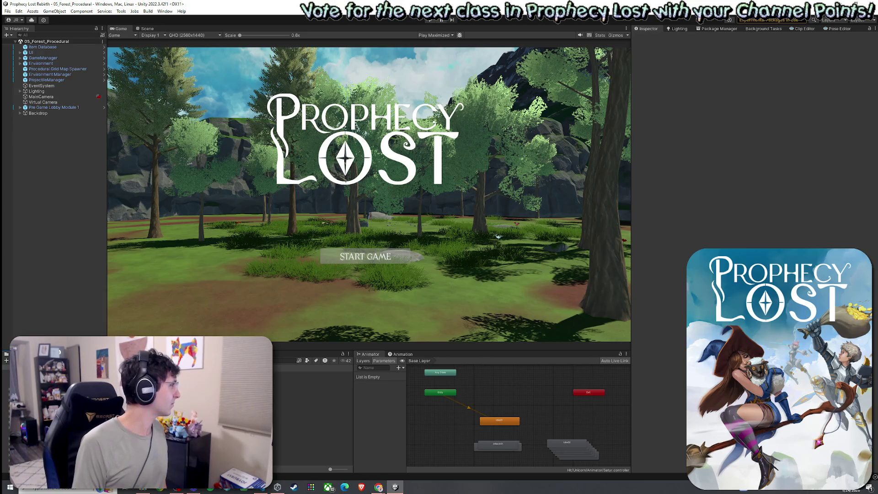
Step: Save the scene again, return to the Scene view, and select the GameManager object
click(7, 11)
click(26, 45)
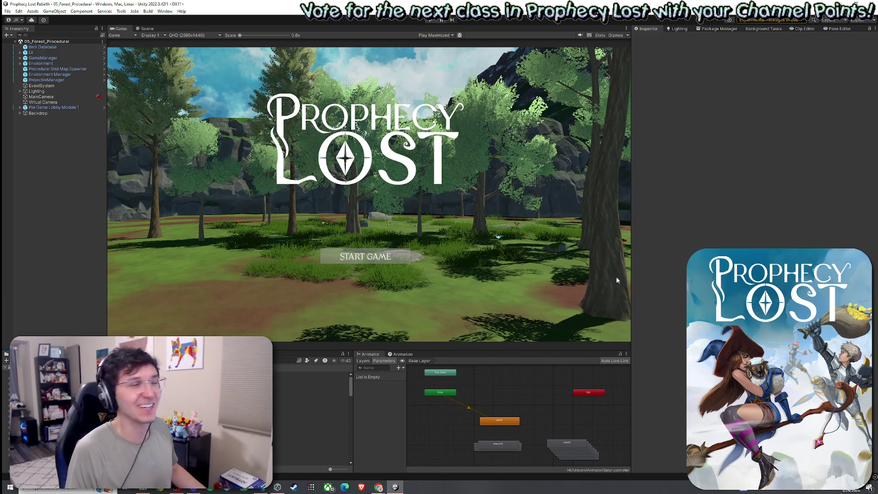
click(146, 28)
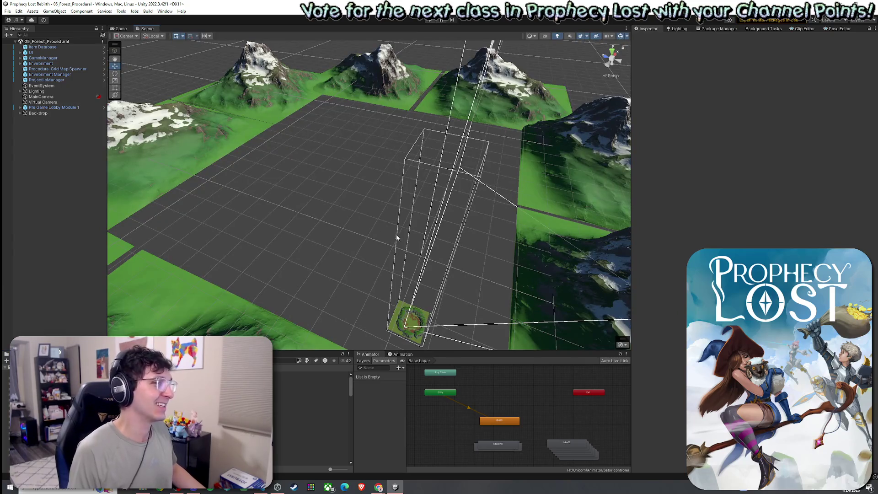
click(43, 57)
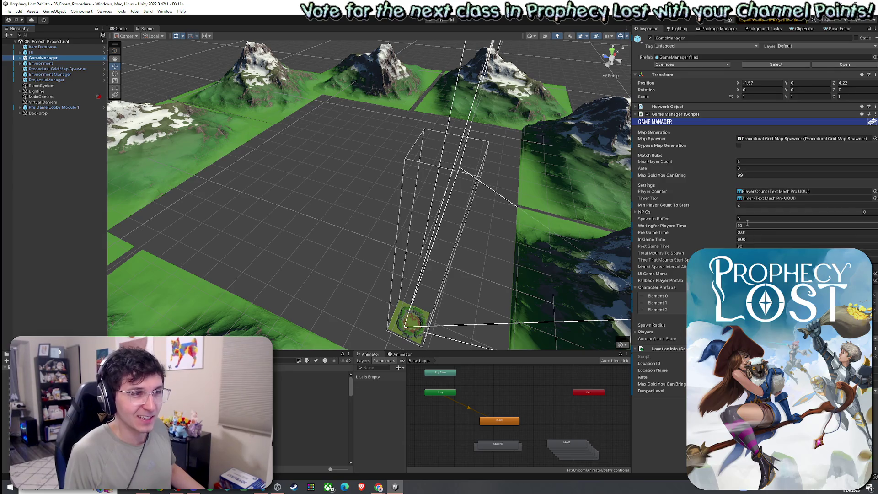
Step: Change GameManager's Waiting for Players Time to 600 and save the scene
click(752, 226)
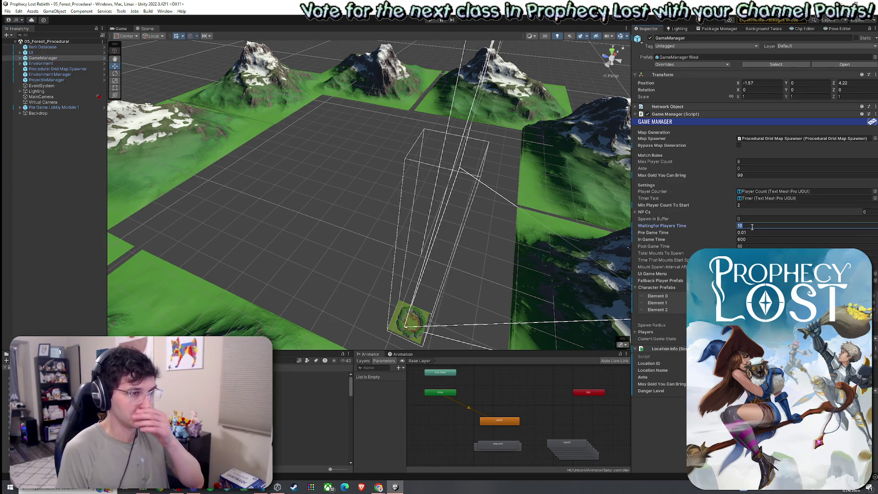
text(600)
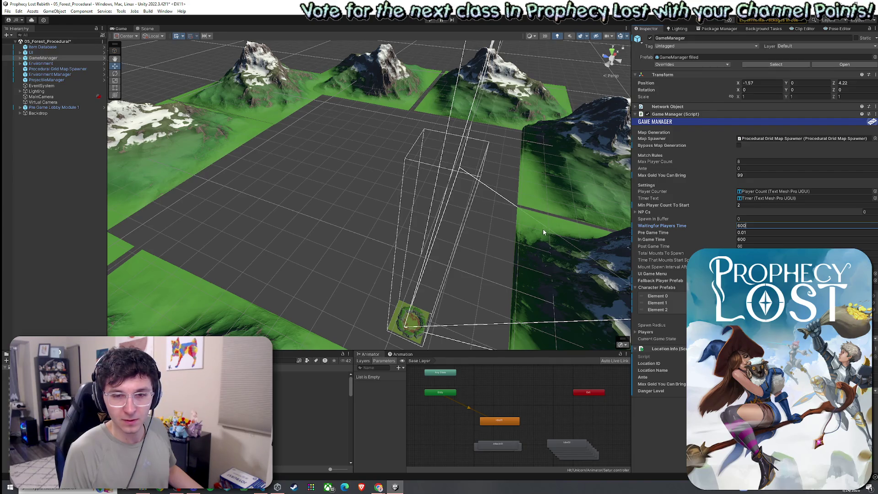
click(8, 11)
click(18, 40)
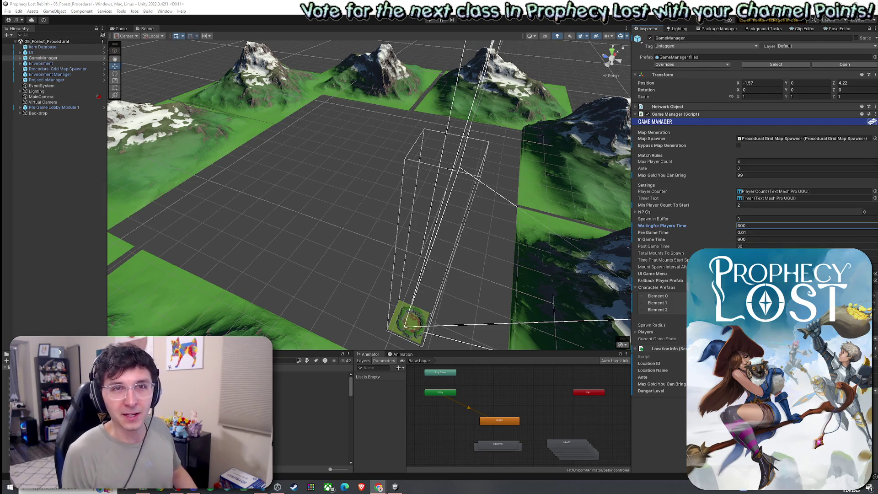
key(alt+Tab)
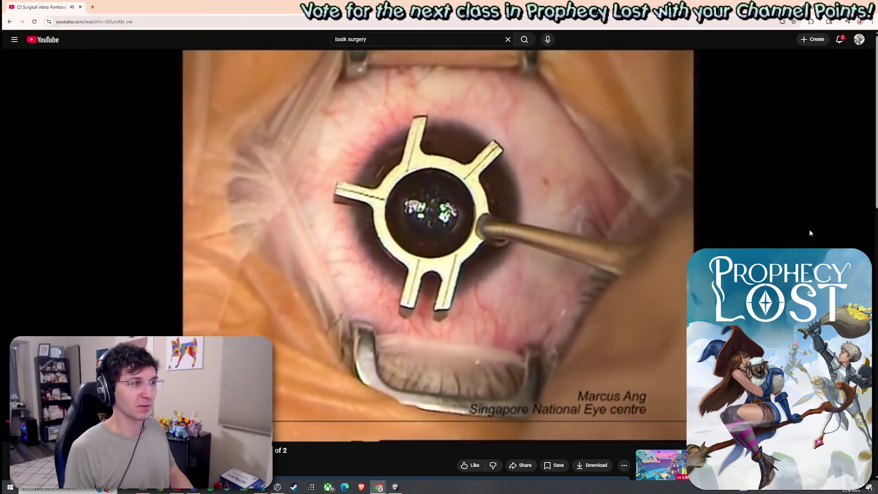
Step: Pause the eye surgery video, return briefly to Unity, then bring the Dead Space YouTube window forward
click(638, 257)
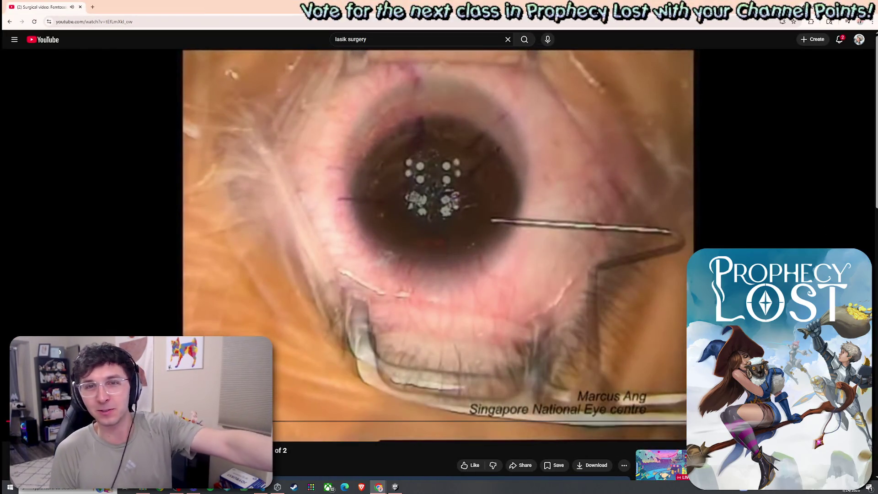
key(alt+Tab)
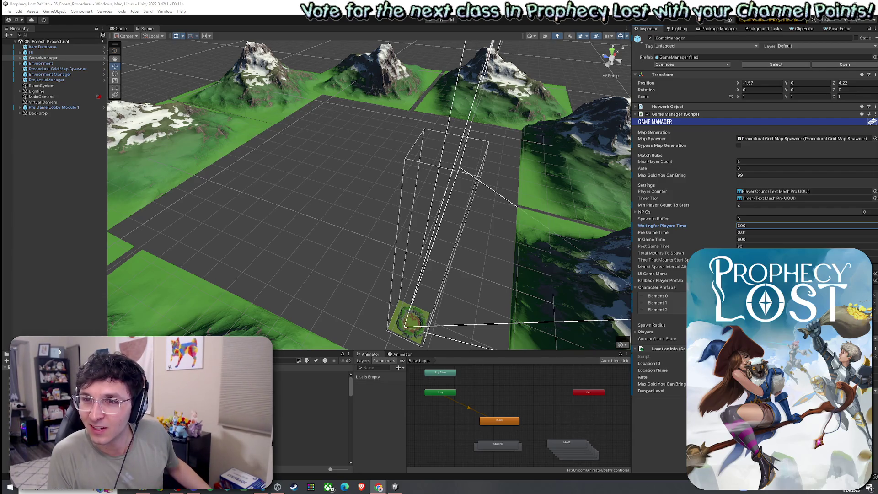
key(alt+Tab)
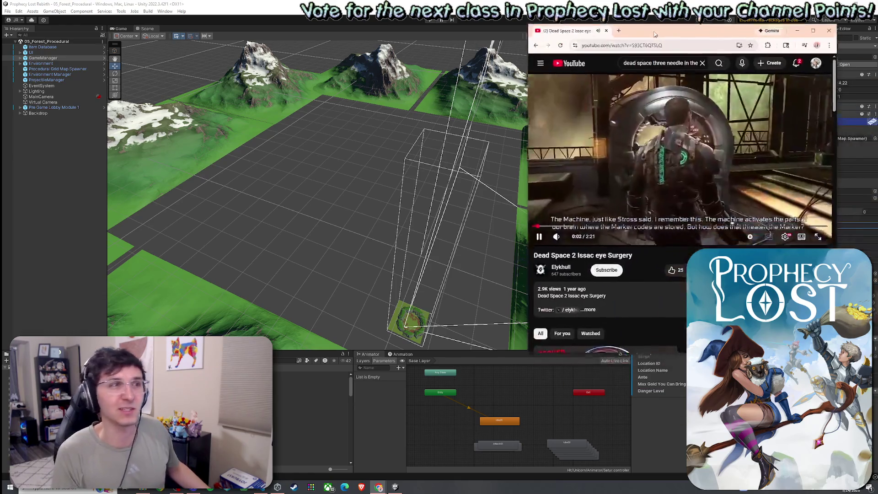
Step: Maximise YouTube in the larger player and stop the video at 'Step two: The screws go tight all around'
key(super+Up)
key(t)
click(659, 250)
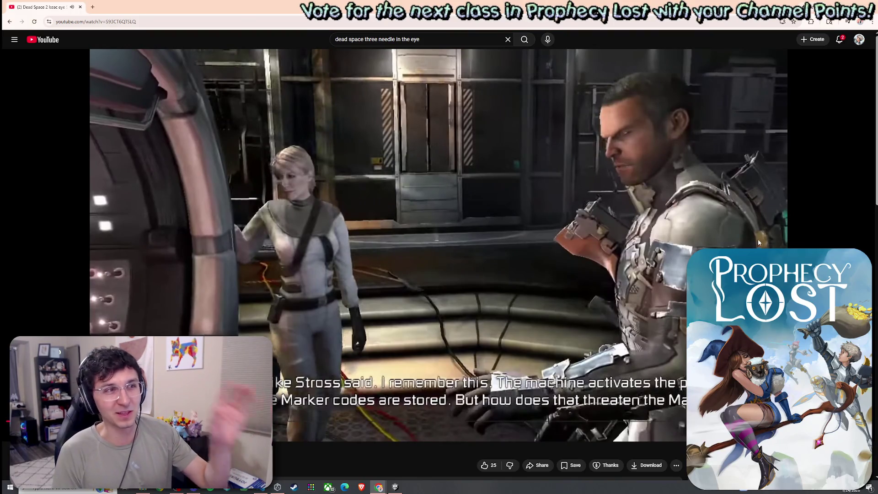
click(738, 229)
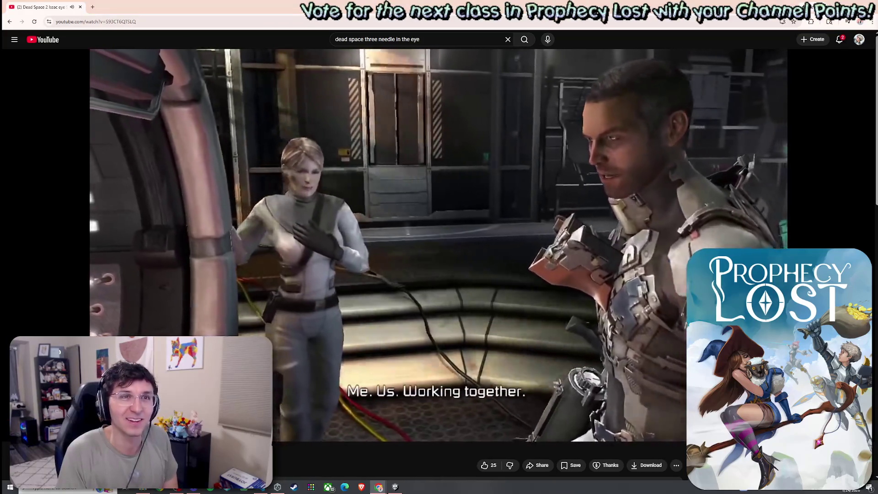
click(663, 165)
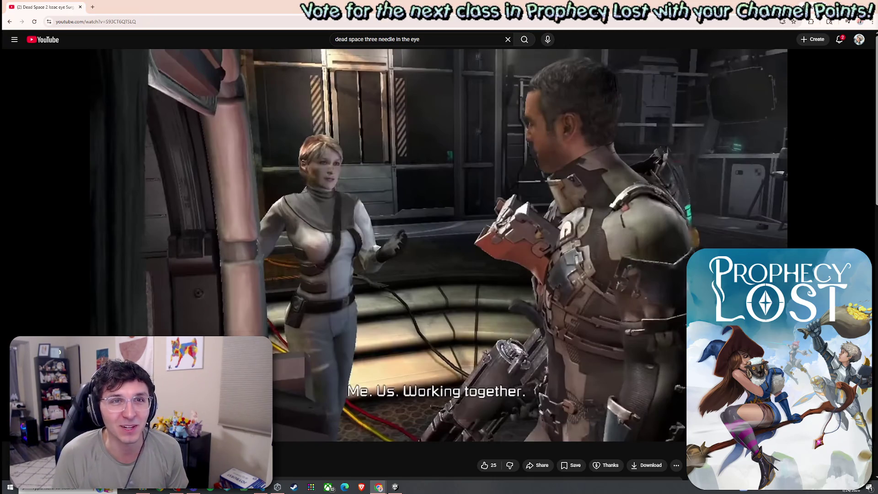
click(680, 203)
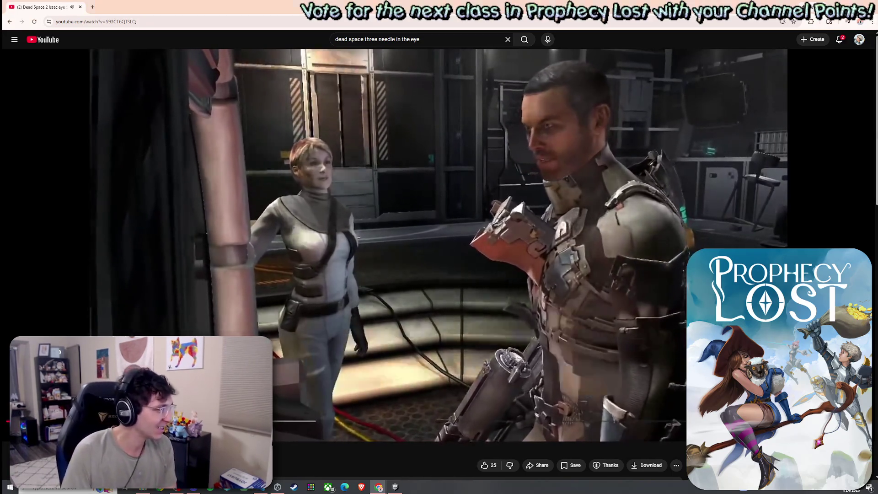
click(419, 347)
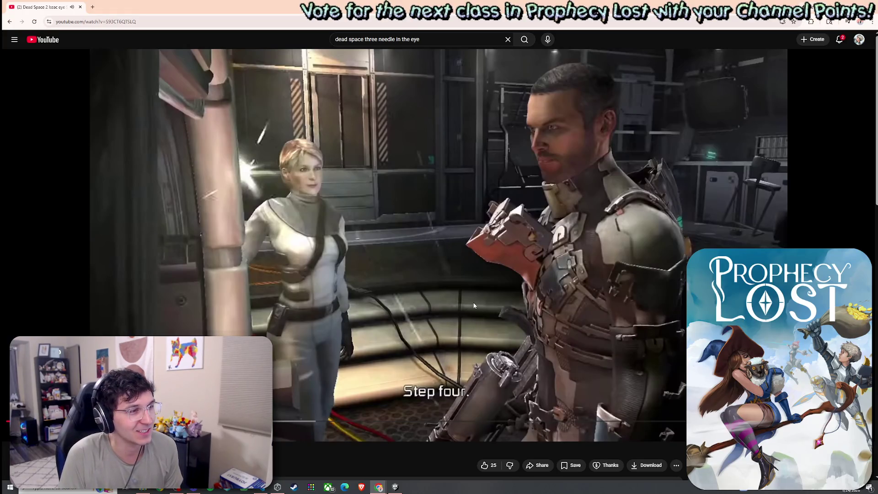
click(508, 264)
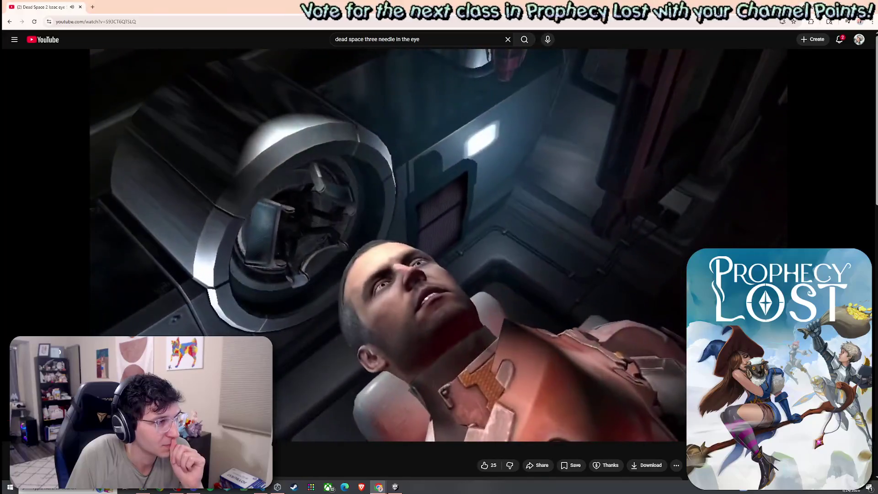
click(509, 297)
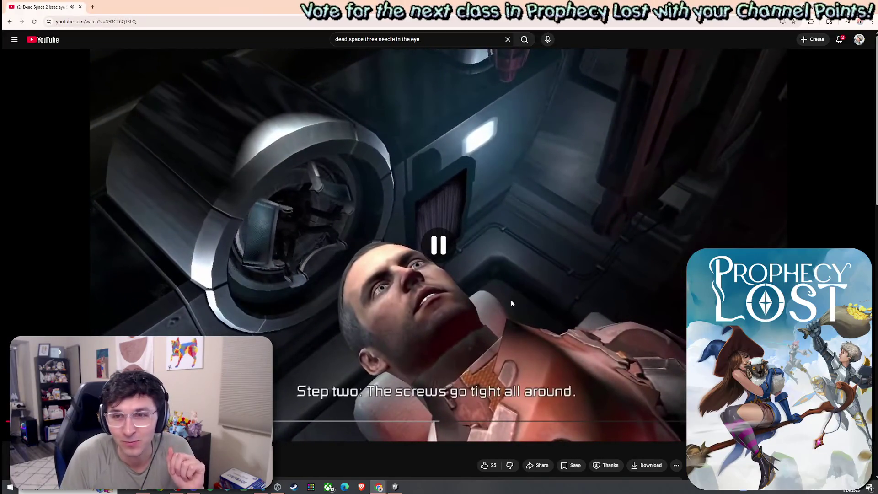
Step: Resume the Dead Space video, hold briefly on the needle-in-the-eye moment, then keep playing
click(522, 305)
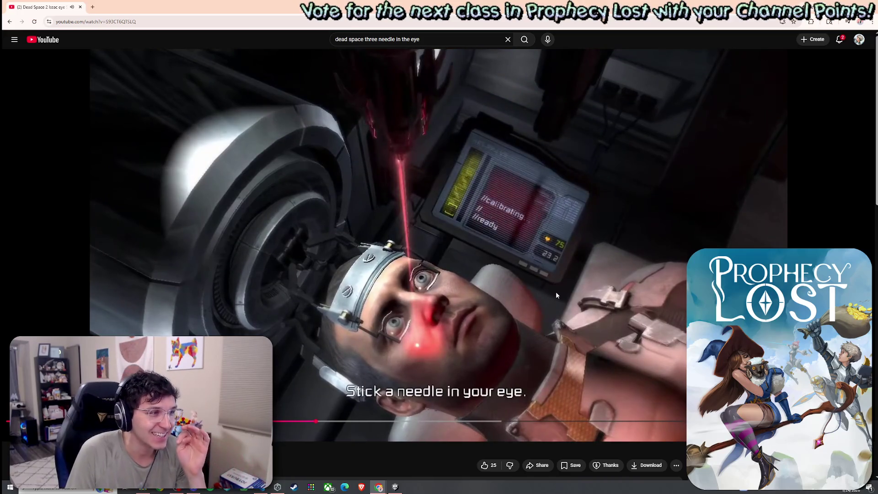
click(594, 296)
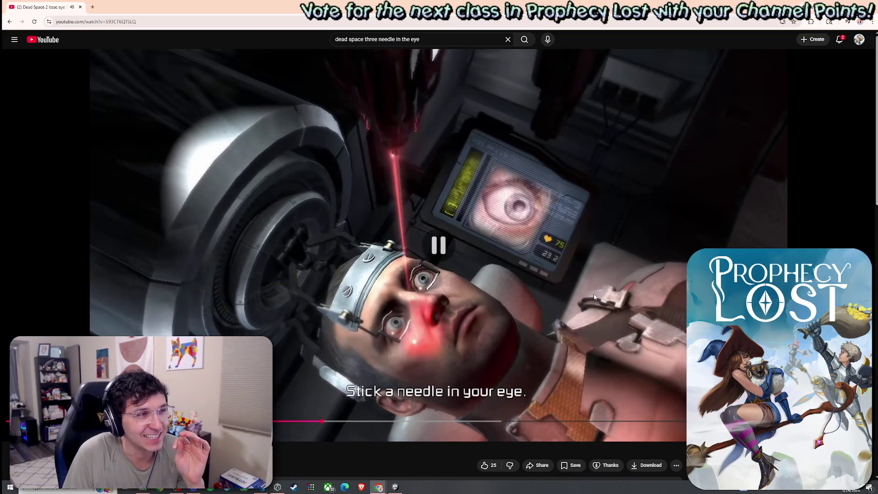
click(561, 284)
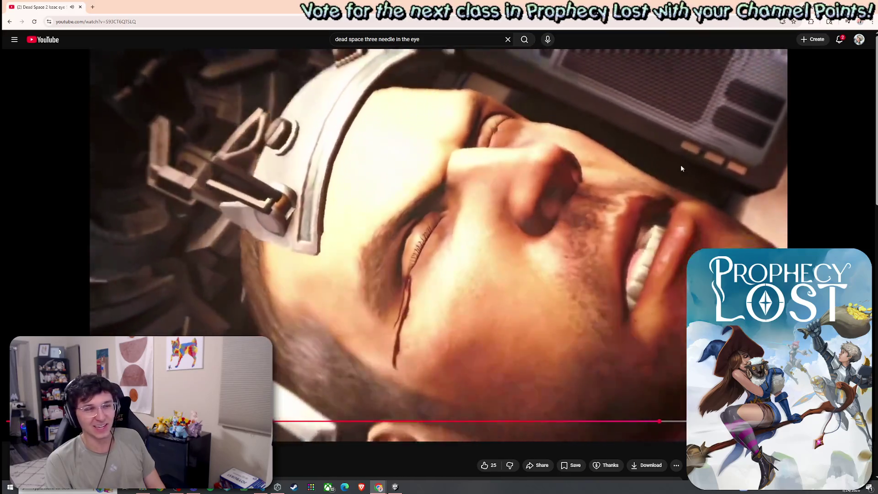
Step: Pause briefly on the close-up, let the clip play on, then switch back to Unity Editor
click(682, 137)
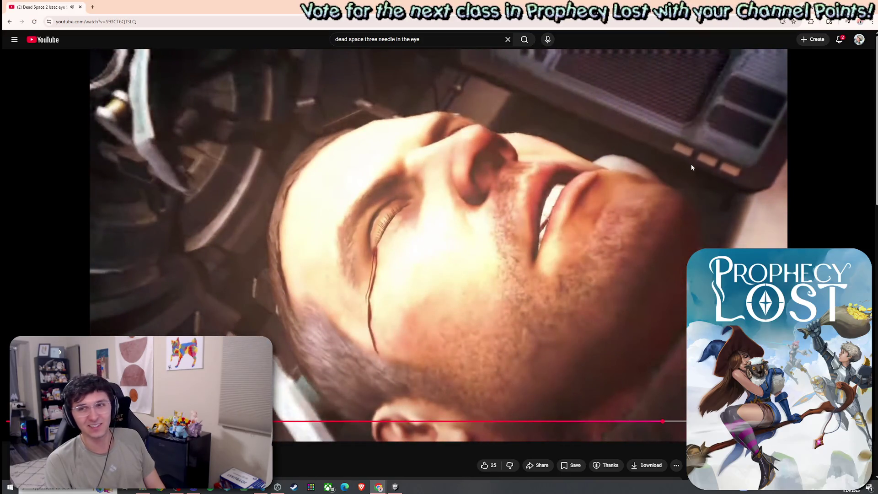
click(664, 149)
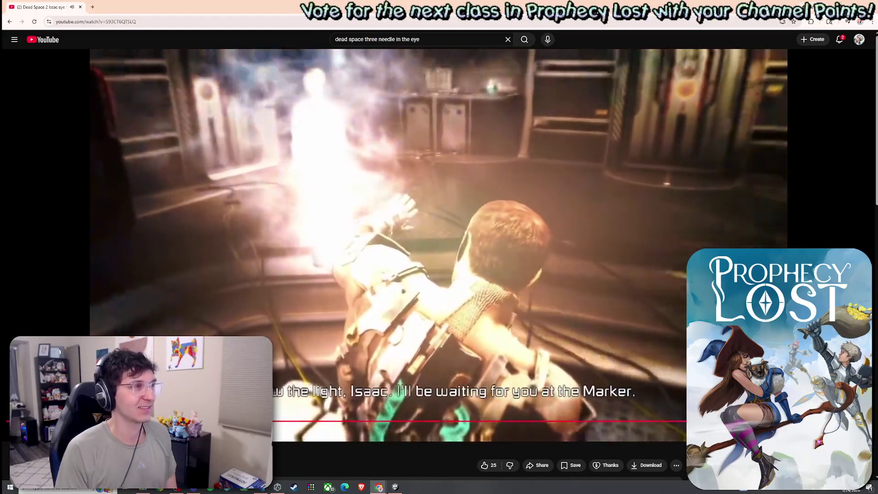
key(alt+Tab)
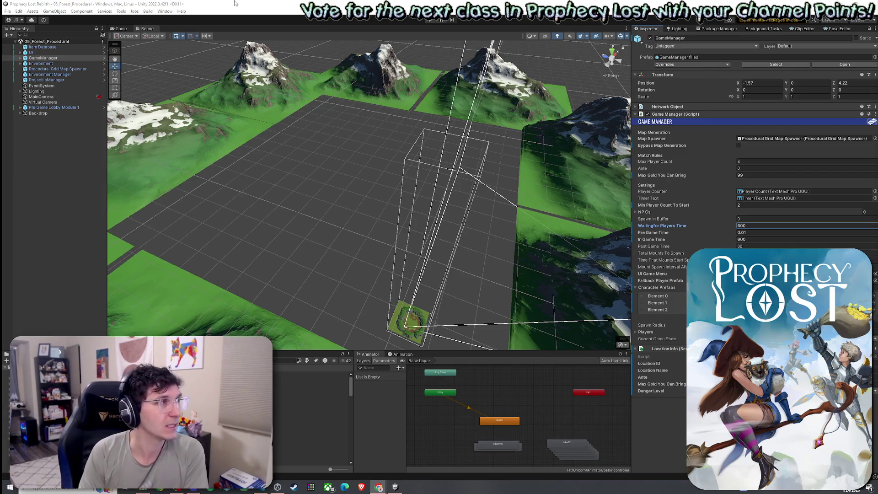
Step: Search the Project assets and select the Hidden Instinct -- Earthquake ultimate definition
click(8, 11)
click(8, 11)
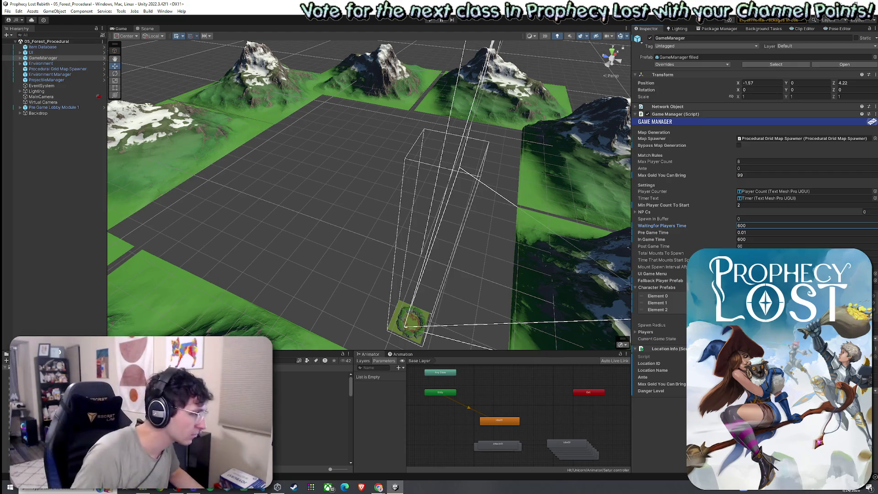
click(284, 361)
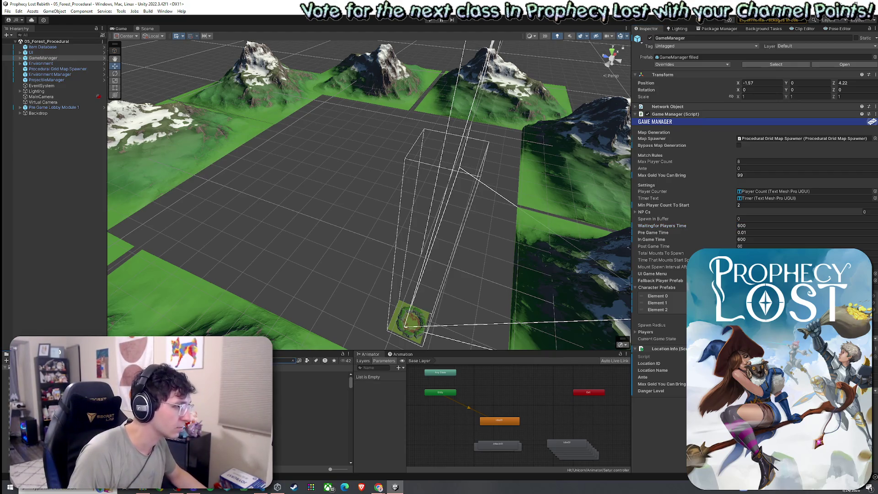
click(302, 375)
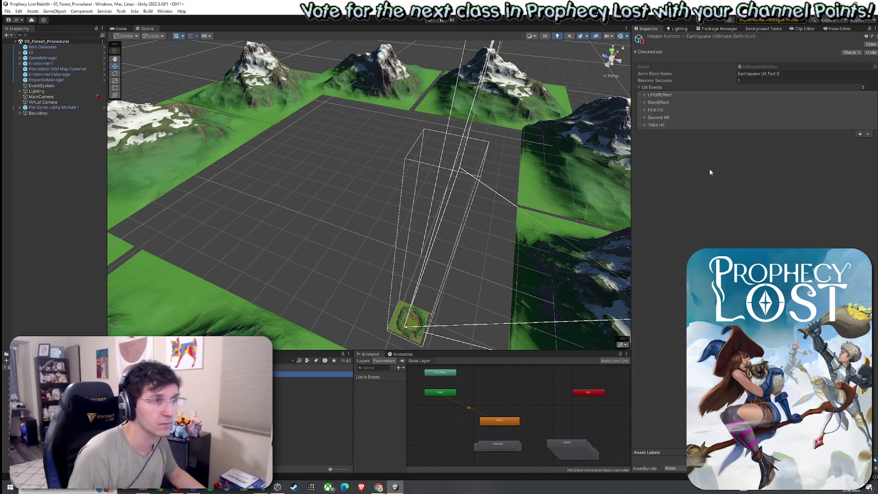
Step: Check LiftOffEffect's fields, then search the Project for SFX and select SFX_Spell 01 Earth
click(646, 94)
click(645, 95)
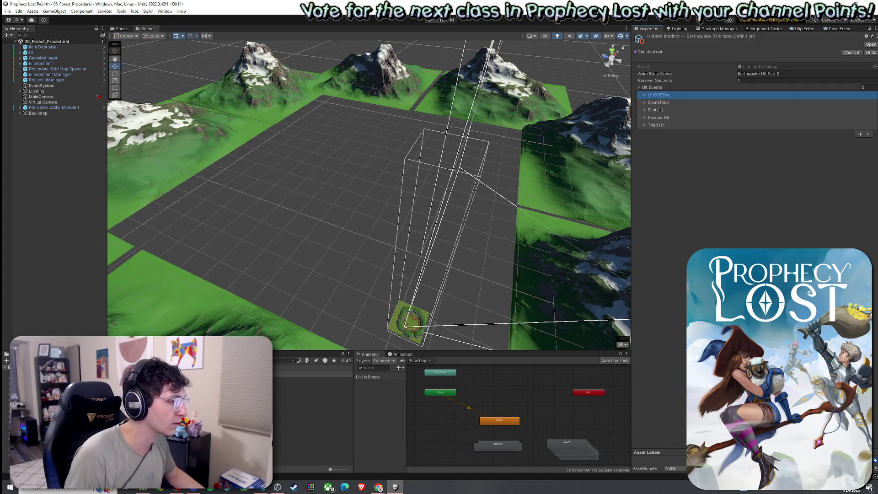
click(284, 361)
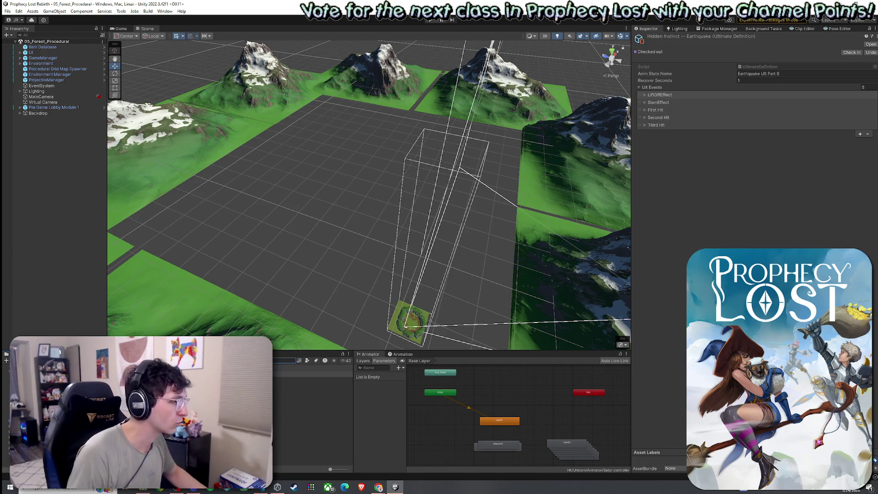
key(Return)
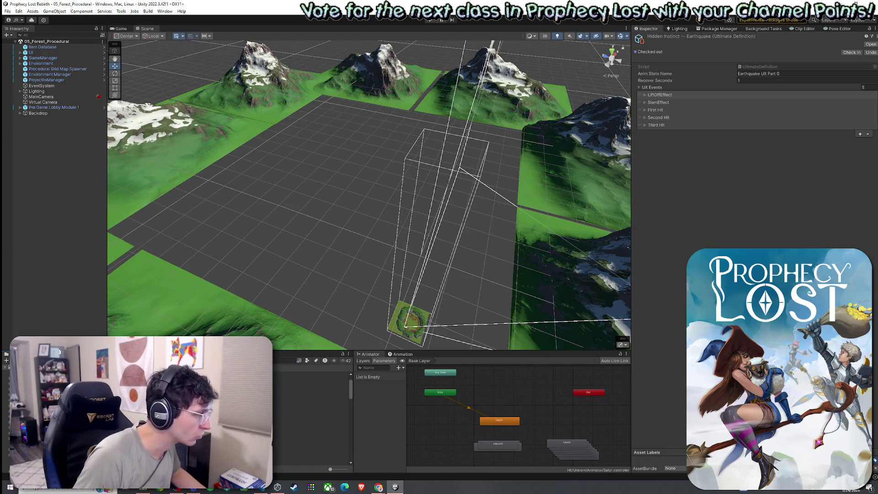
key(Down)
key(Down)
key(Down)
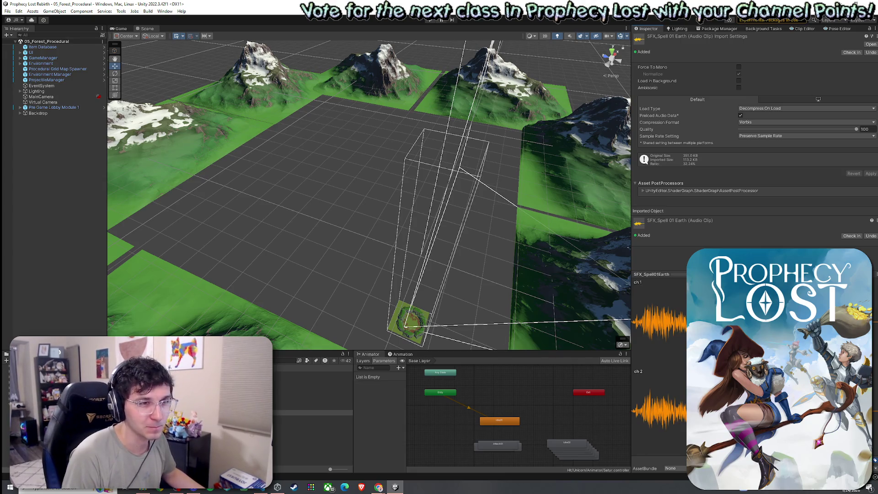
Step: Compare SFX_Spell 02 Earth with 01 Earth, then select the Earthquake Ultimate Definition asset
key(Down)
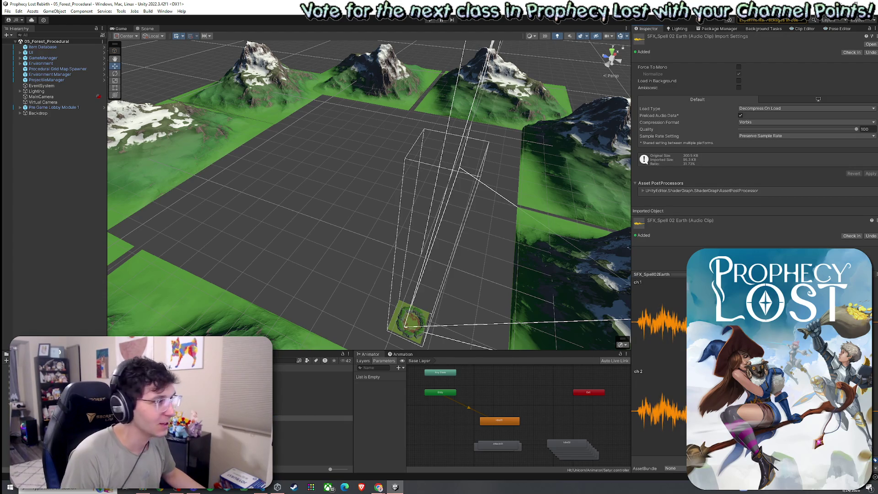
key(Up)
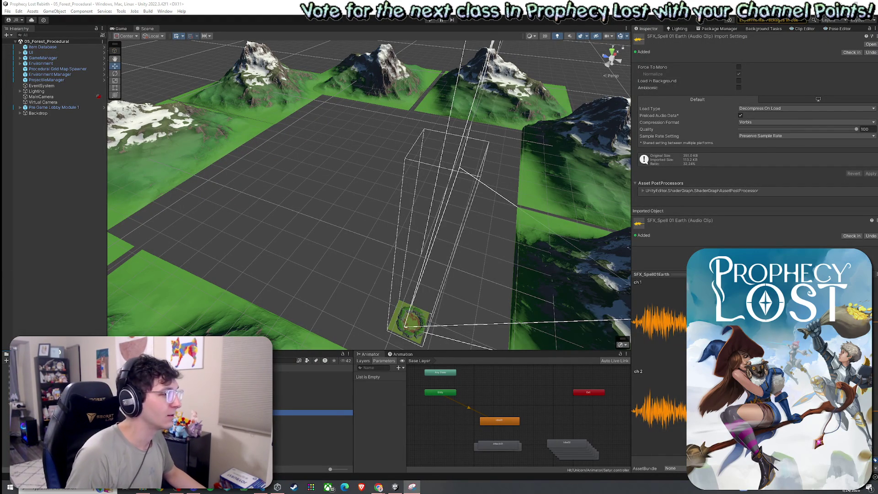
click(256, 361)
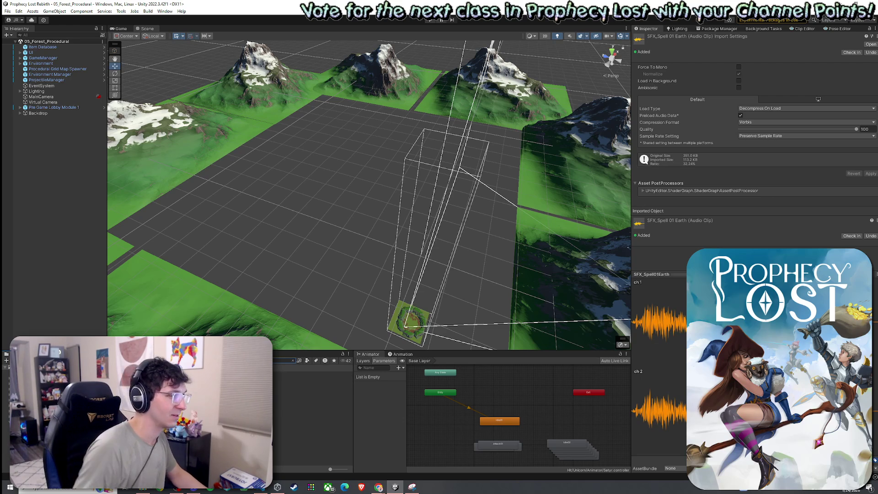
click(311, 373)
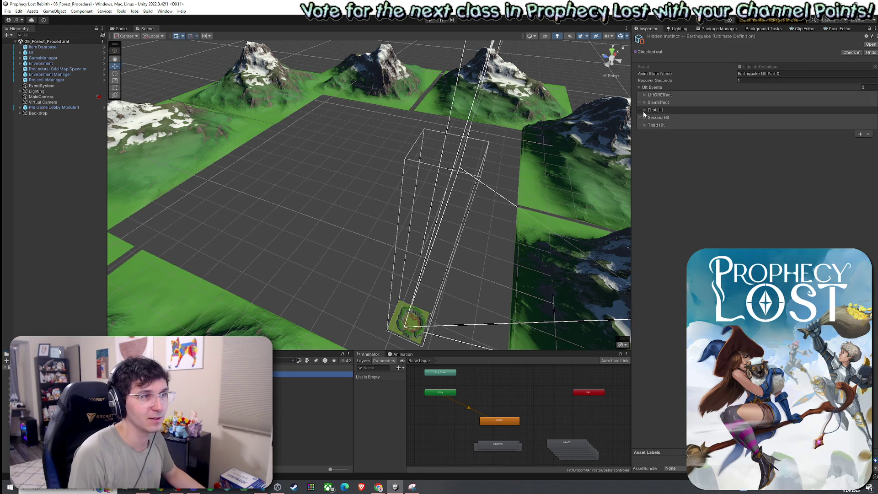
Step: Expand First Hit and Second Hit, reveal First Hit's Sfx settings, and open its Clip picker
click(645, 111)
click(647, 211)
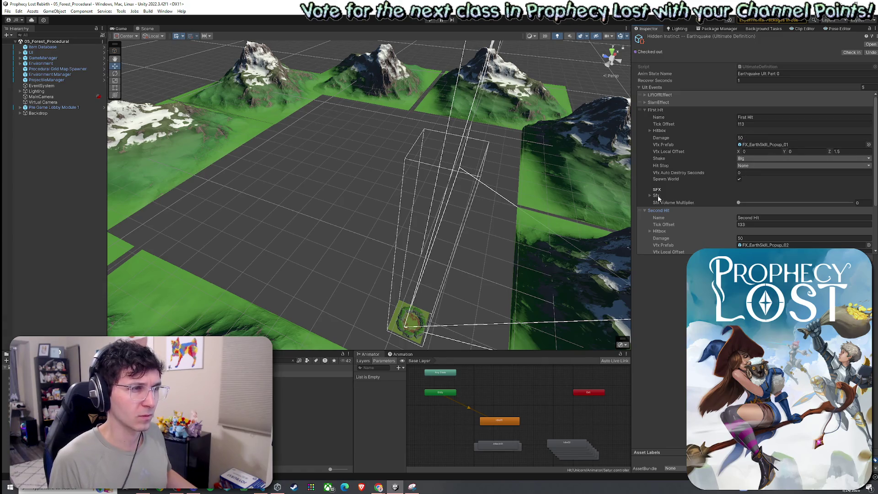
click(659, 196)
scroll(677, 180, down, 2)
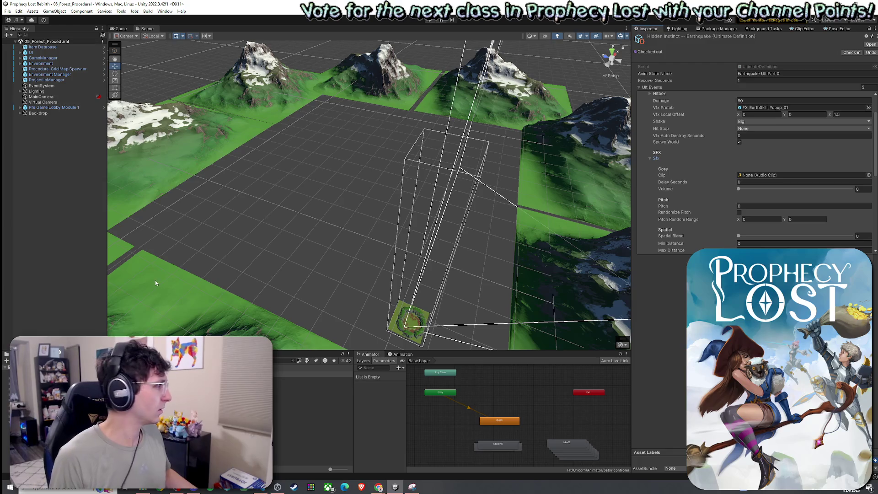
click(869, 175)
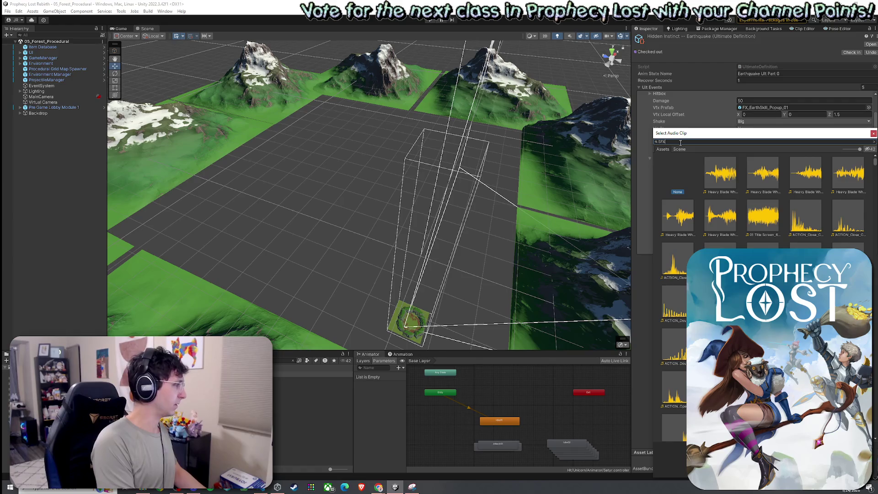
Step: Filter for SFX_Spell01Earth, audition several clips, and assign the second one to First Hit
text(SFX_Spell)
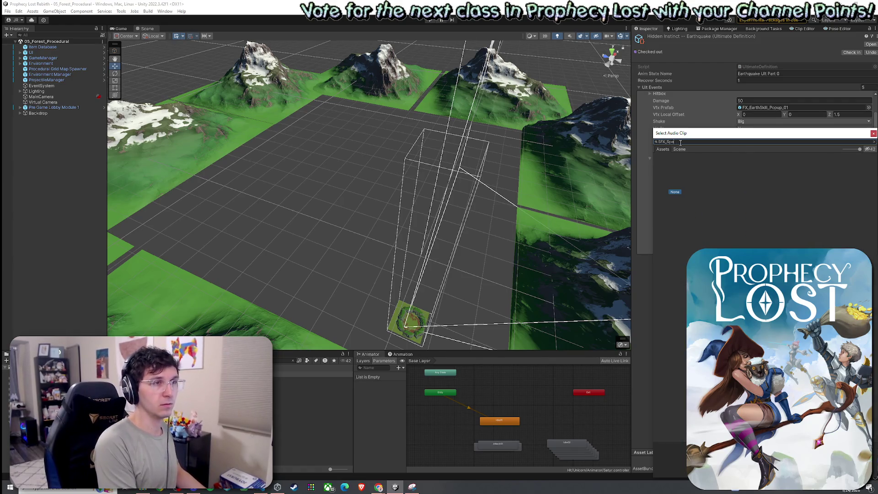
text(01)
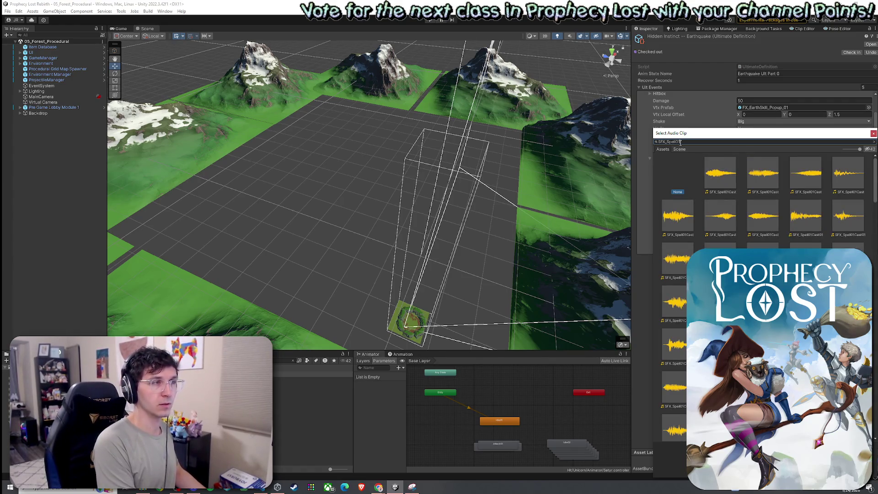
text(Earth)
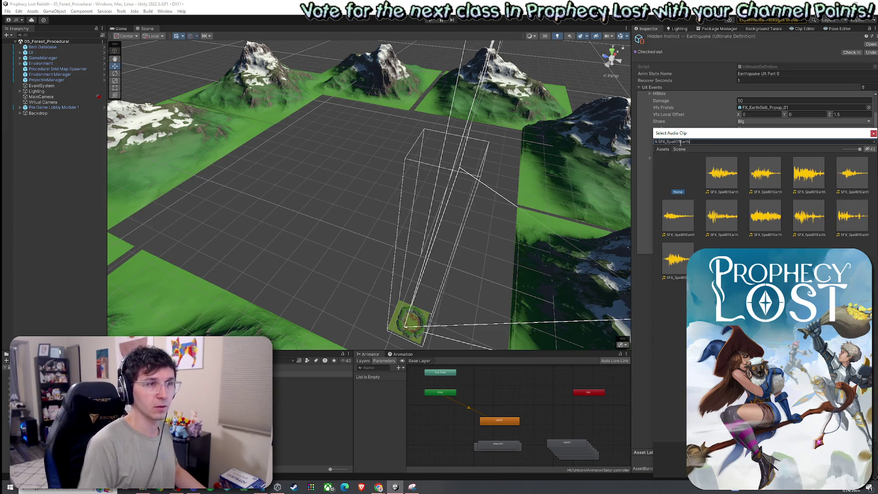
click(735, 184)
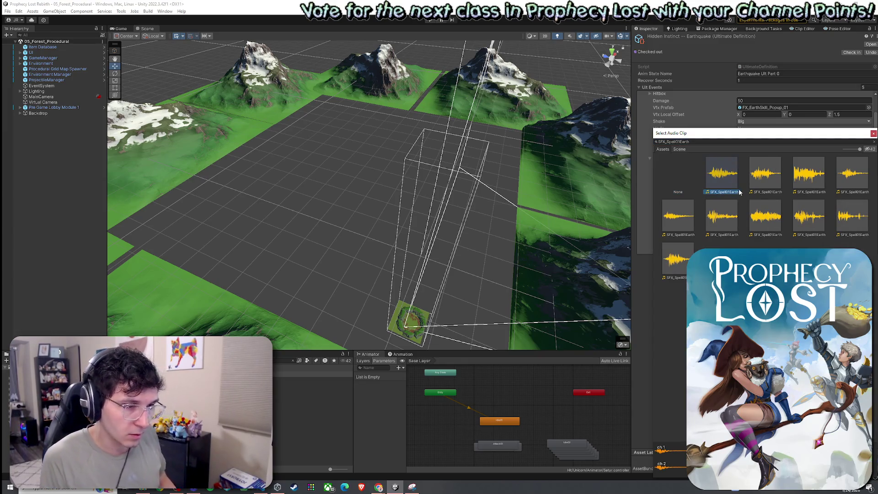
key(Right)
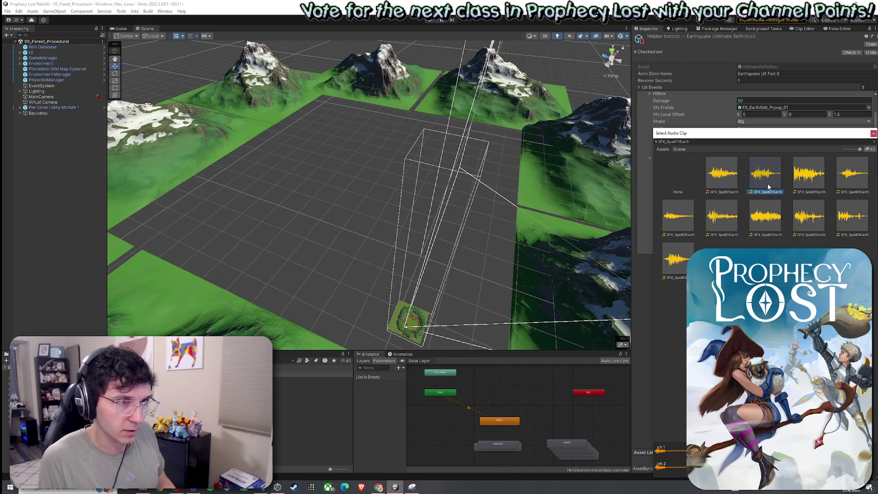
key(Right)
key(Right)
key(Right)
key(Down)
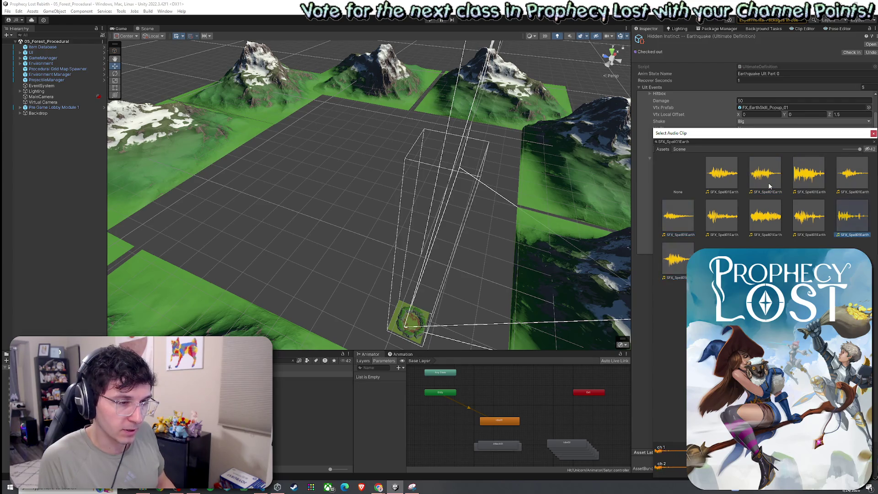
key(Up)
key(Right)
key(Right)
key(Right)
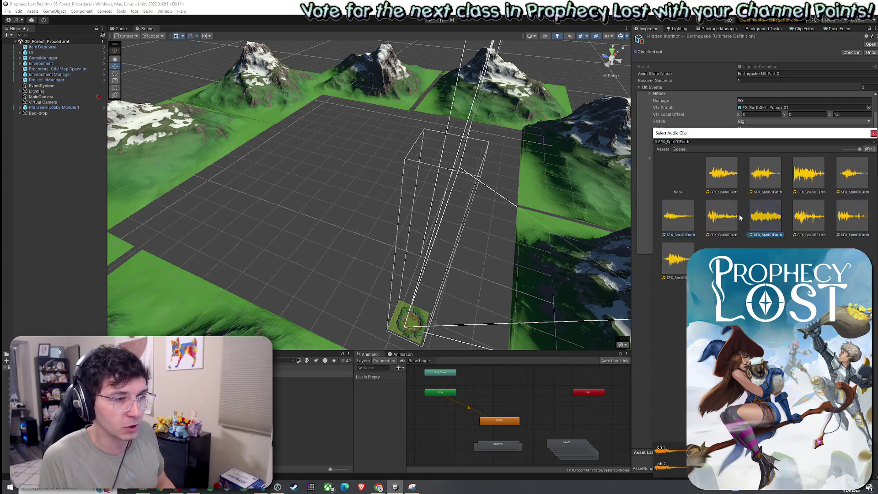
key(Left)
click(761, 182)
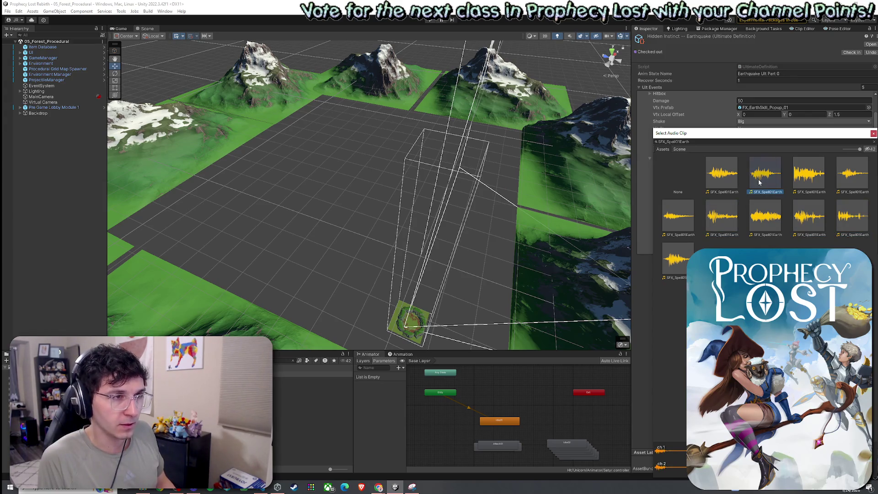
double_click(765, 181)
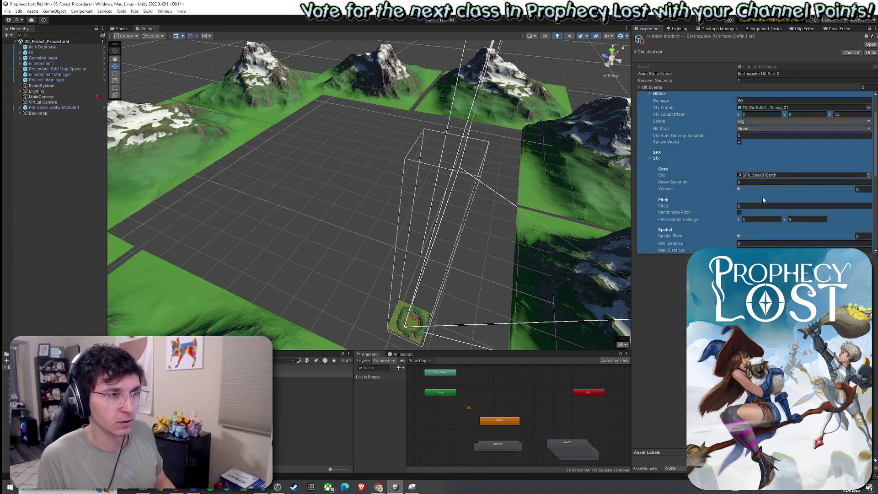
Step: Set the First Hit sound effect's Volume to 0.5 and Pitch to 1
click(855, 189)
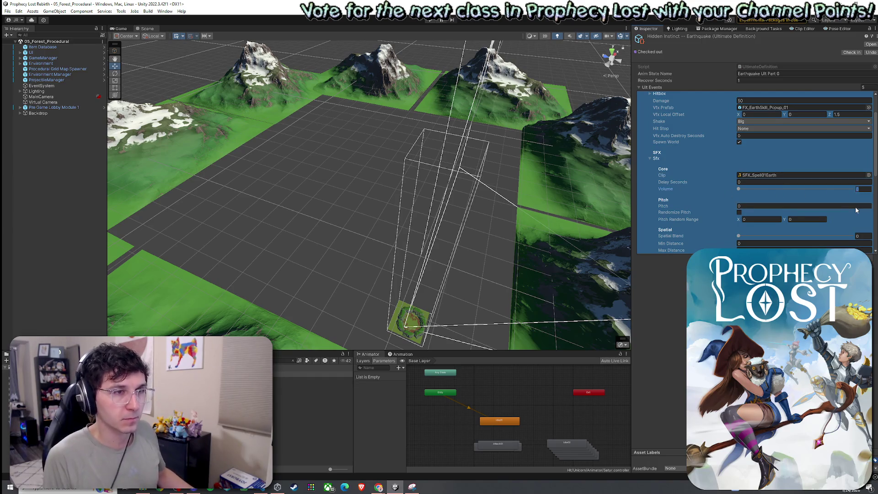
text(0.5)
key(Return)
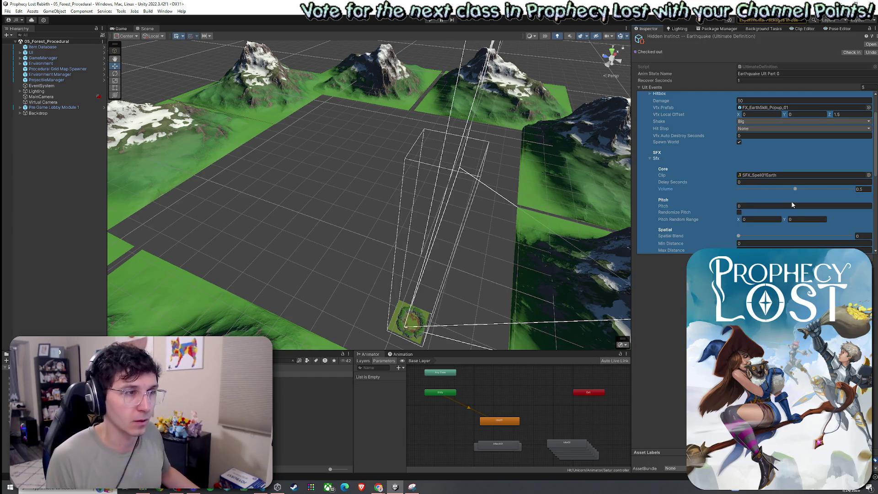
click(759, 206)
text(1)
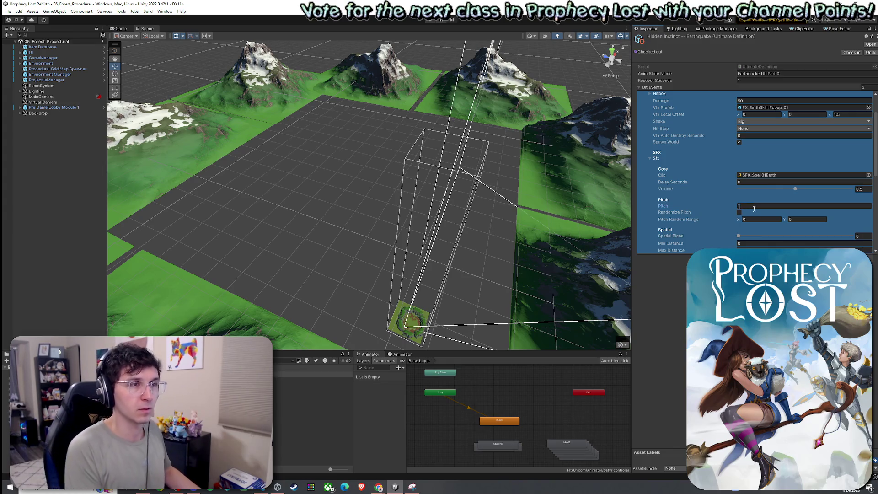
scroll(707, 213, down, 2)
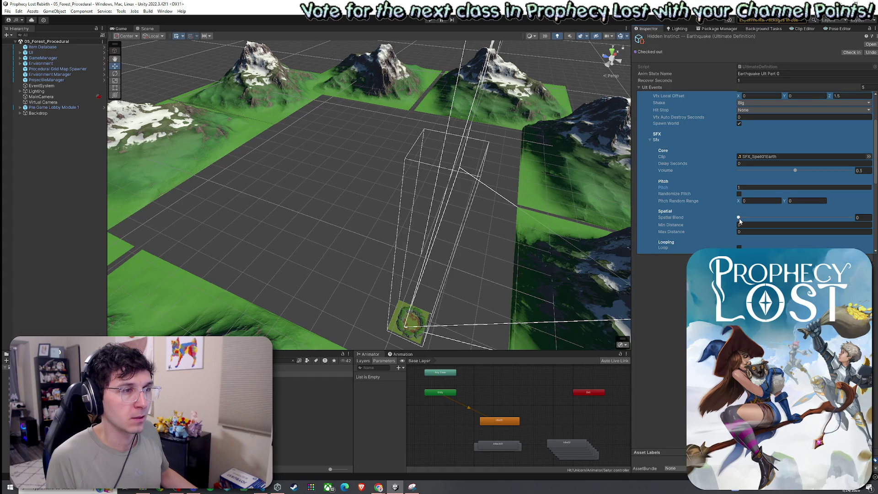
Step: Fold First Hit's Sfx away and open Second Hit's Sfx Clip picker
click(651, 140)
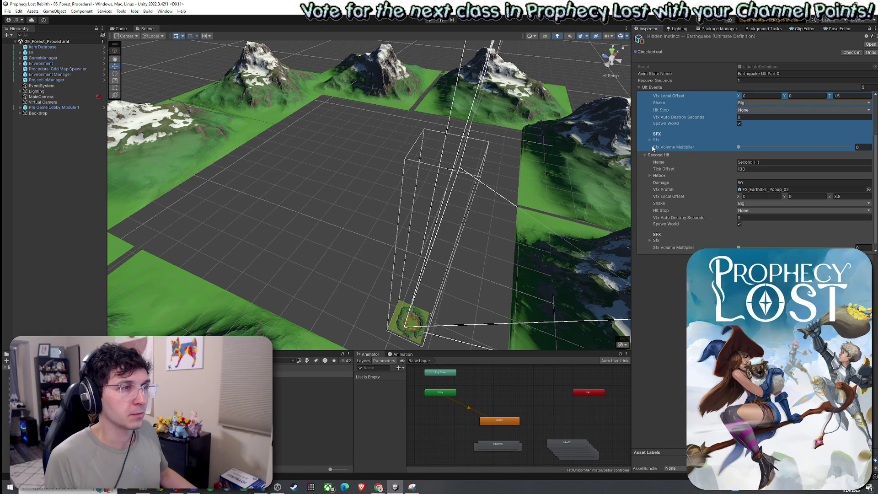
click(653, 141)
click(653, 140)
scroll(671, 185, down, 1)
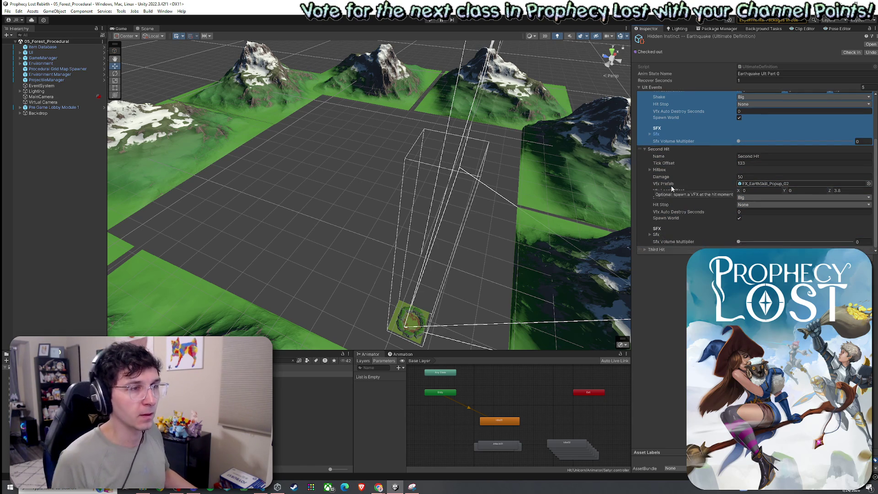
click(655, 236)
scroll(693, 213, down, 4)
click(869, 161)
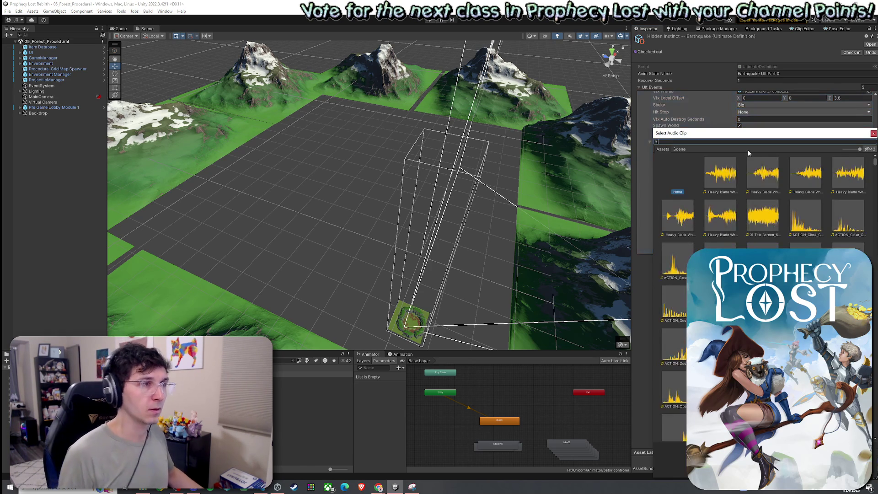
Step: Search SFX_Spell02Earth, audition its clips, and confirm one as Second Hit's clip
text(SFX)
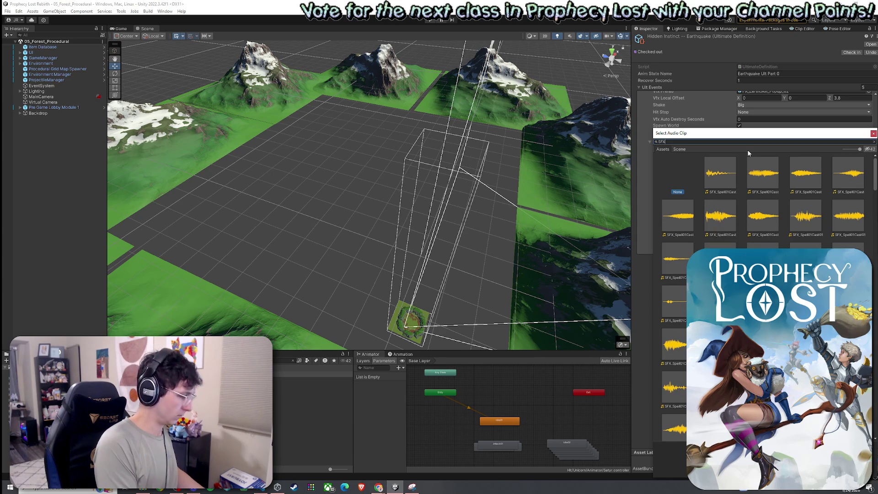
text(_Spell)
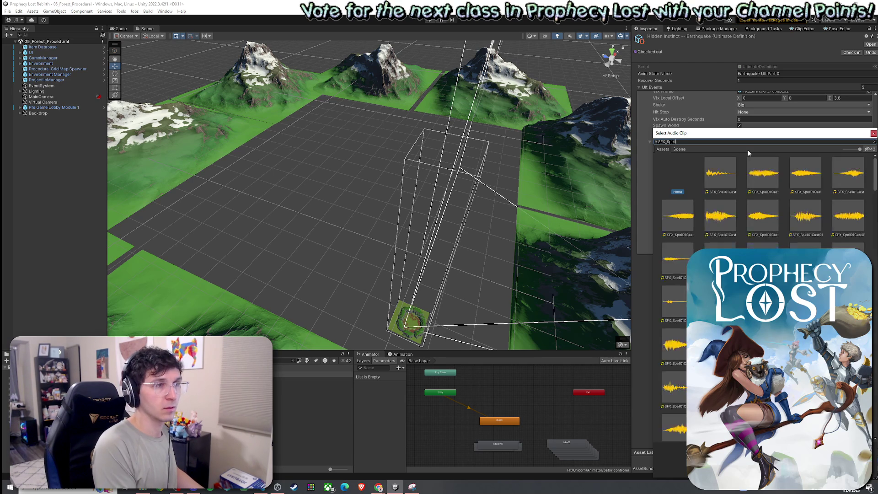
text(01Earth)
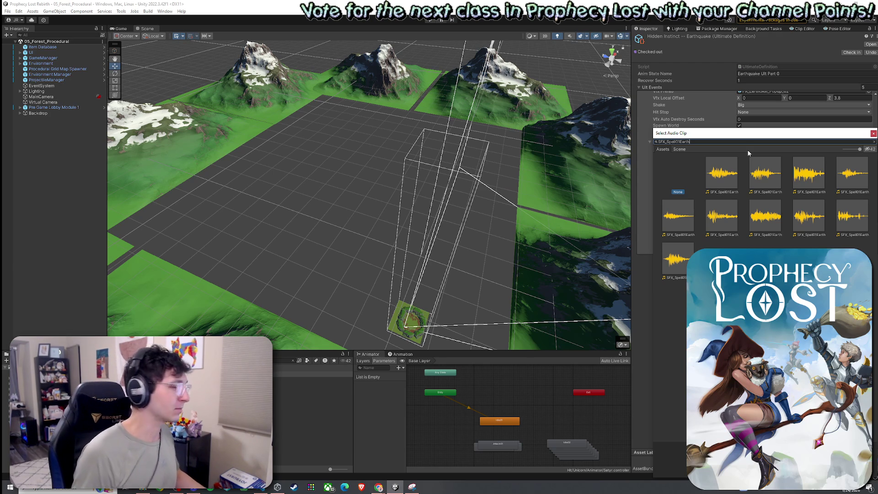
click(681, 142)
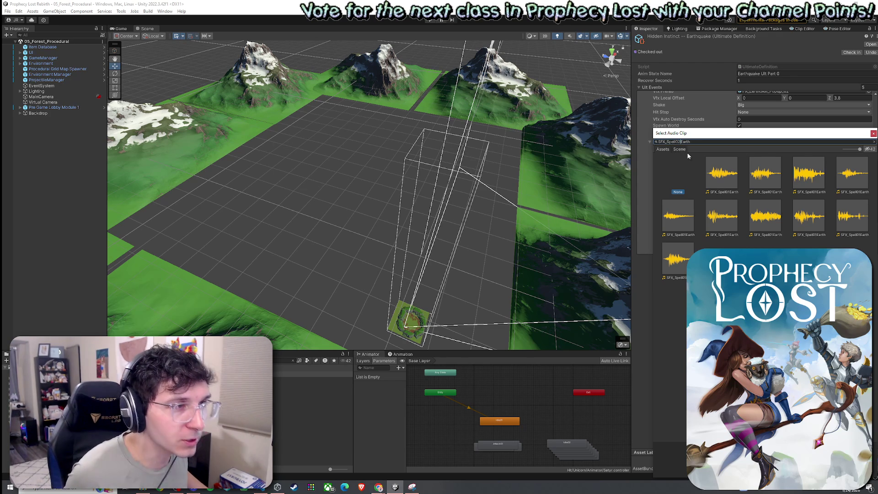
key(BackSpace)
text(2)
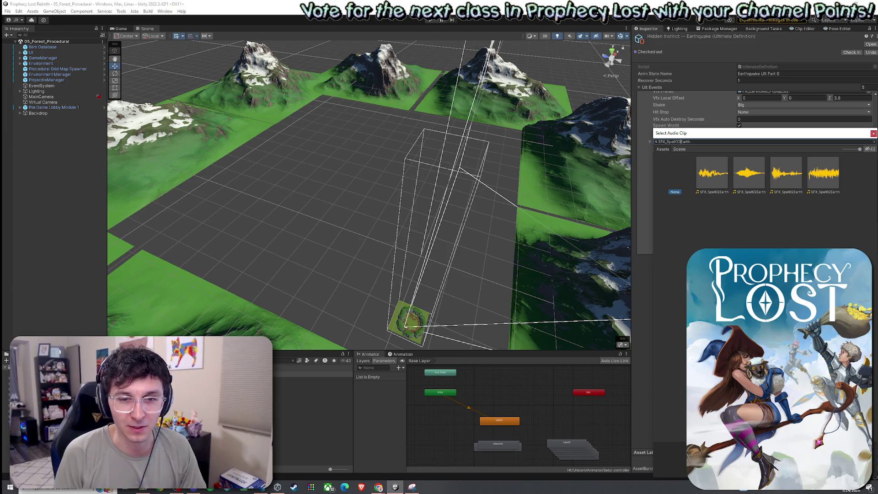
click(718, 179)
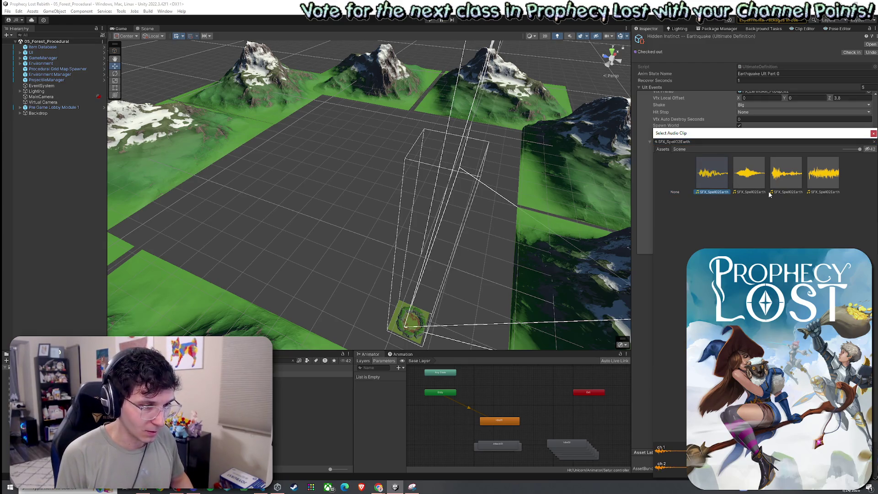
key(Right)
key(Right)
key(Right)
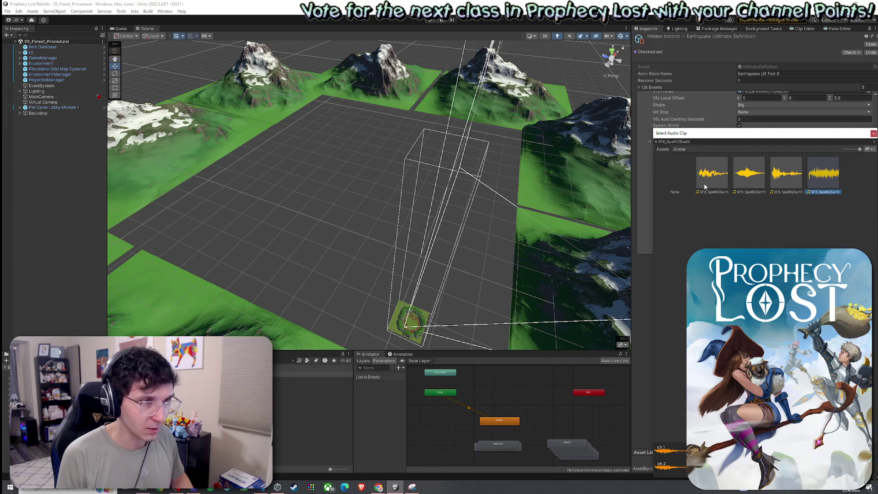
key(Return)
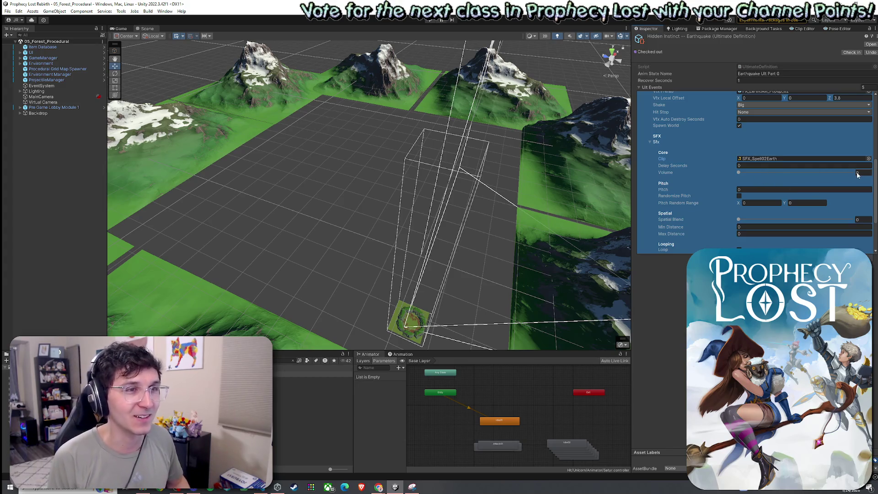
scroll(744, 170, up, 3)
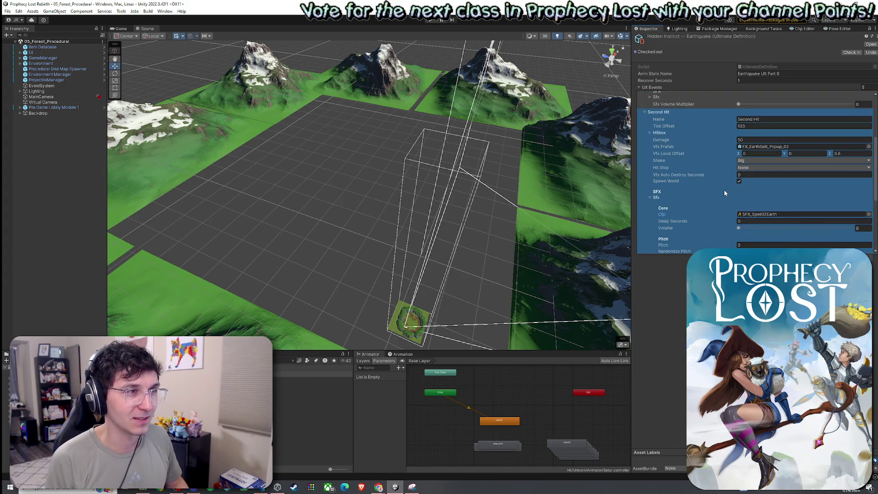
Step: Set the Second Hit sound's Volume to 0.5 and Pitch to 1
scroll(727, 198, up, 4)
scroll(726, 197, down, 8)
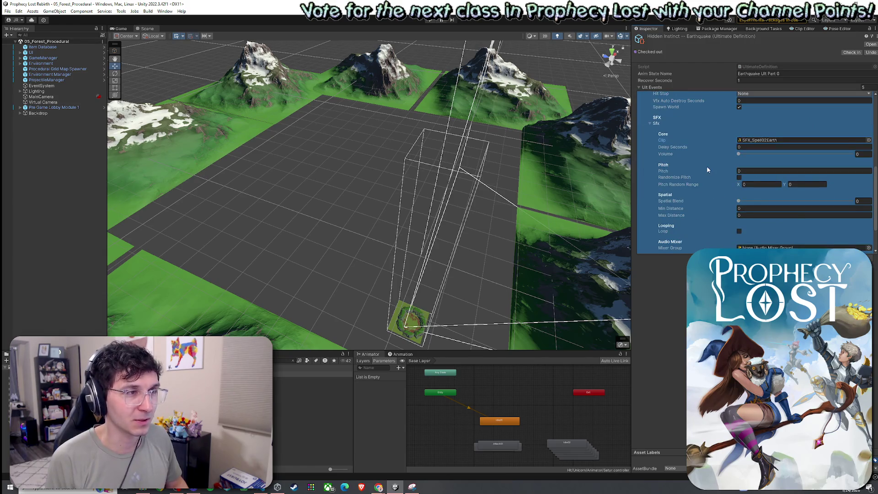
click(862, 154)
text(0.5)
click(754, 172)
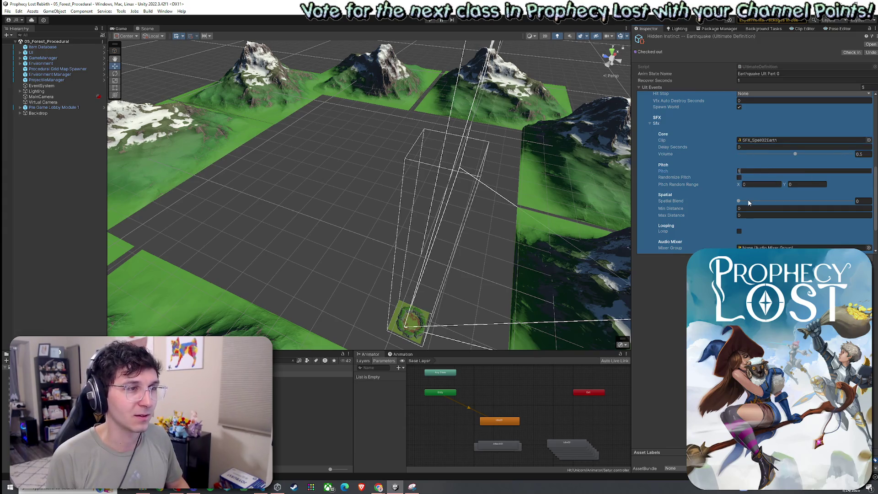
Step: Collapse the Sfx, Second Hit and First Hit foldouts
click(653, 124)
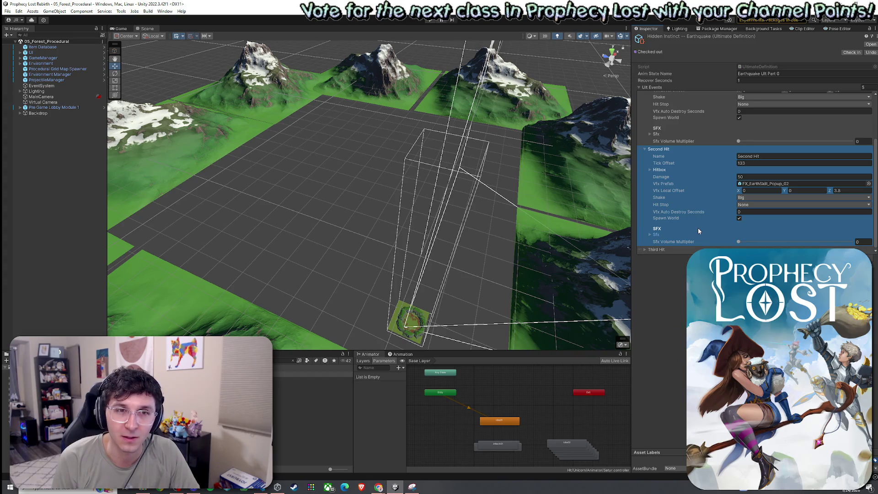
click(657, 235)
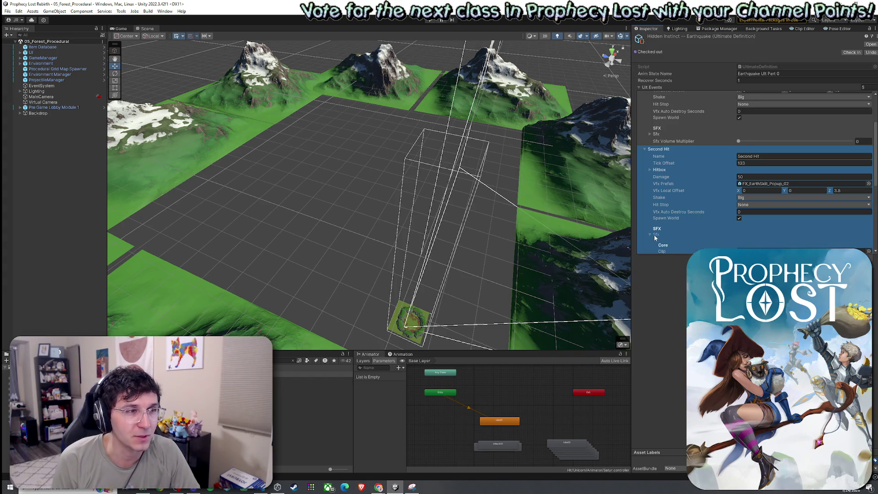
click(657, 236)
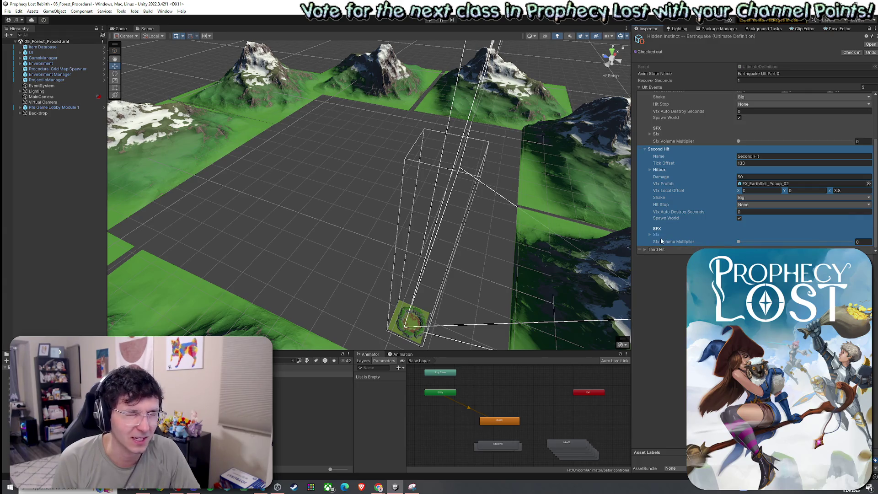
click(657, 235)
scroll(694, 230, down, 4)
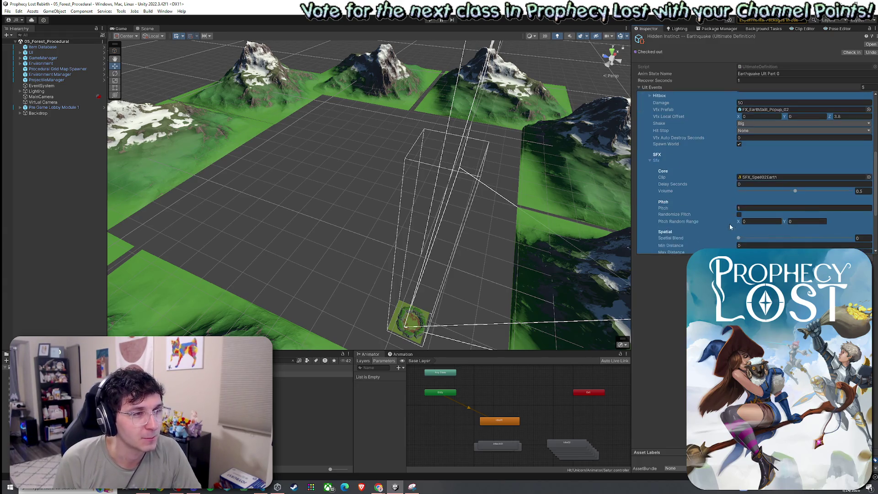
scroll(702, 180, down, 2)
scroll(696, 221, up, 3)
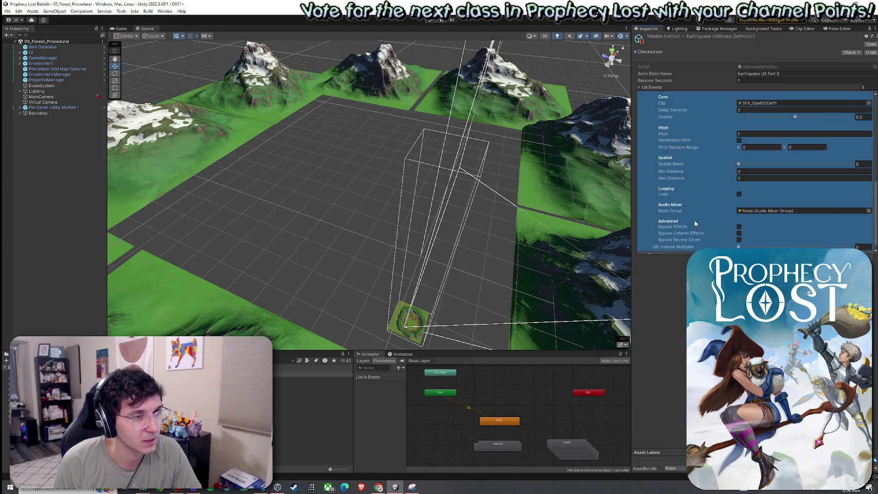
click(654, 168)
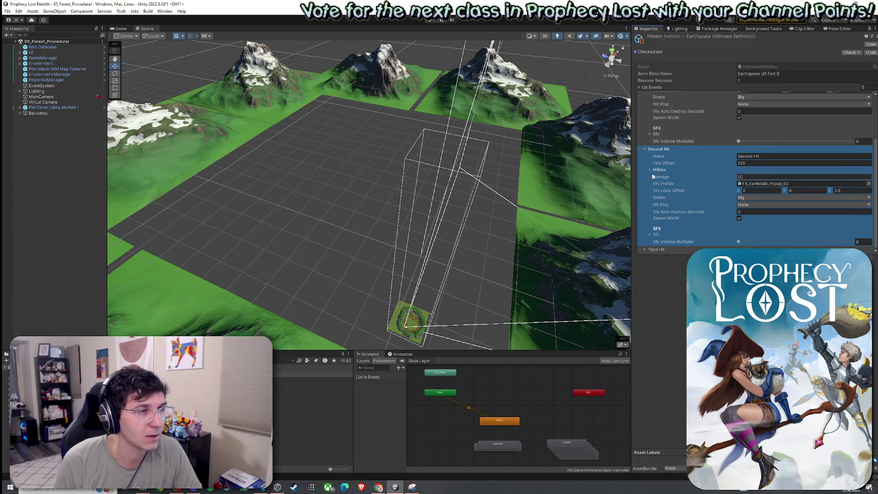
scroll(655, 157, up, 3)
scroll(666, 199, down, 3)
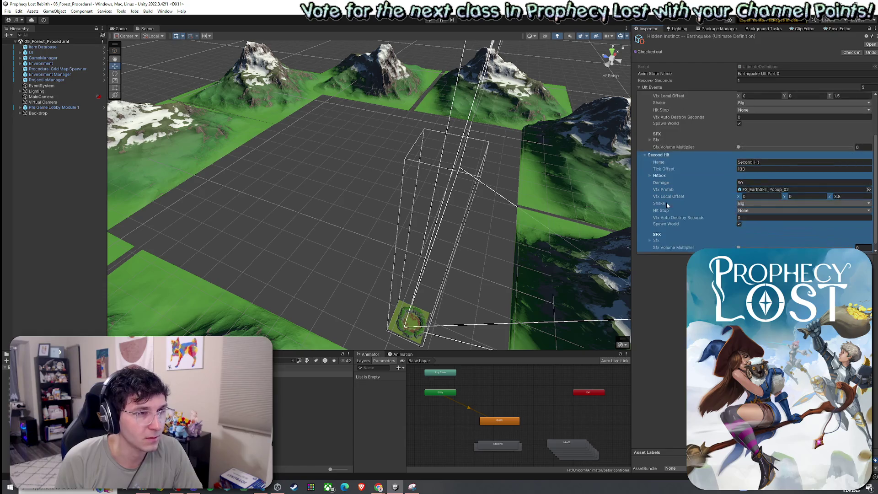
click(650, 234)
scroll(652, 234, down, 3)
scroll(652, 206, up, 3)
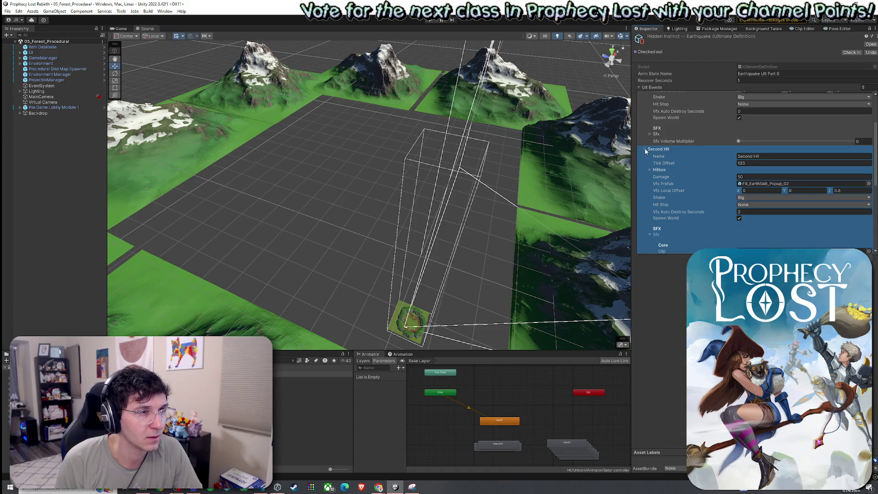
click(646, 150)
click(645, 110)
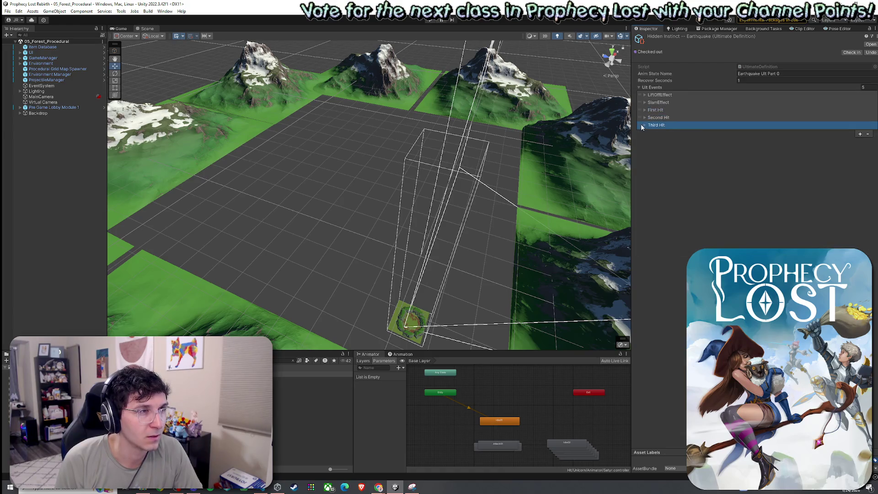
Step: Expand Third Hit's Sfx settings and set its Volume to 0.5
click(644, 125)
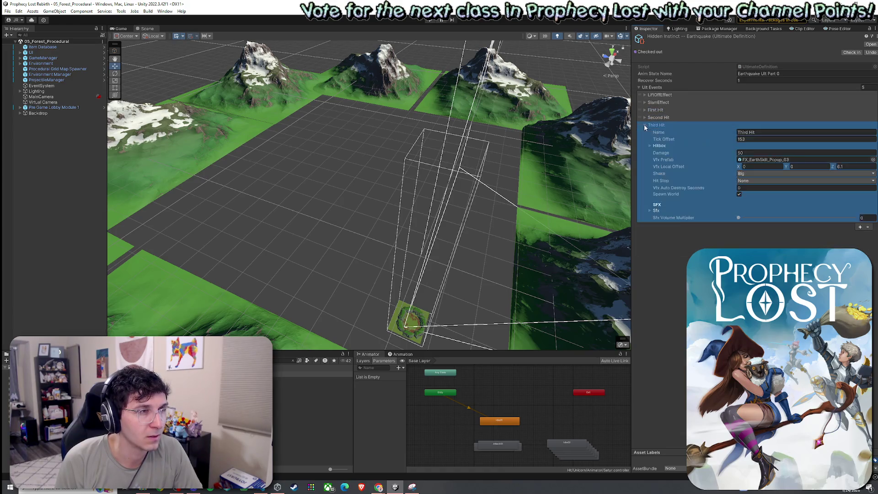
click(650, 211)
click(858, 241)
text(0.5)
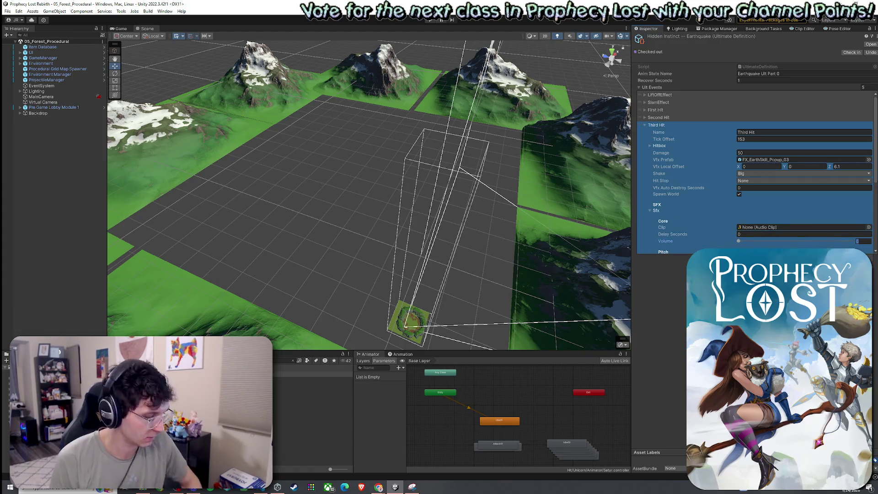
scroll(723, 210, down, 3)
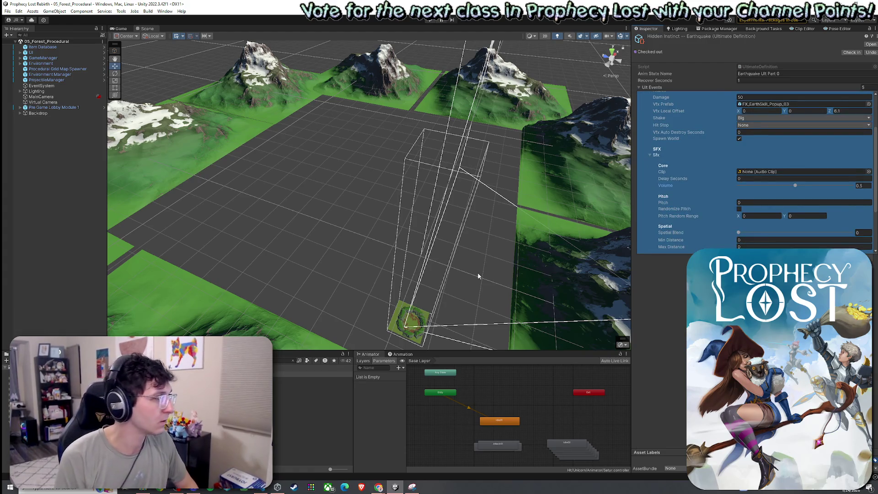
Step: Assign the first SFX_Spell03Earth clip to Third Hit and set its pitch to 1
click(869, 172)
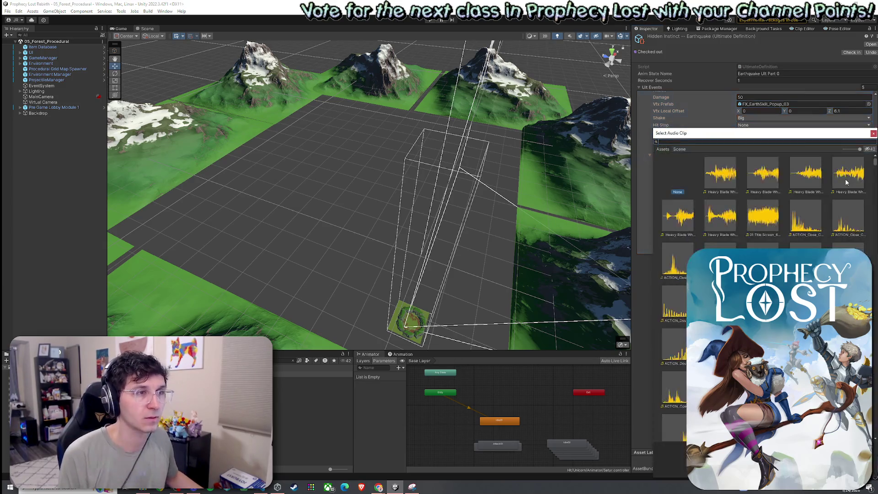
text(SFX_Spell0)
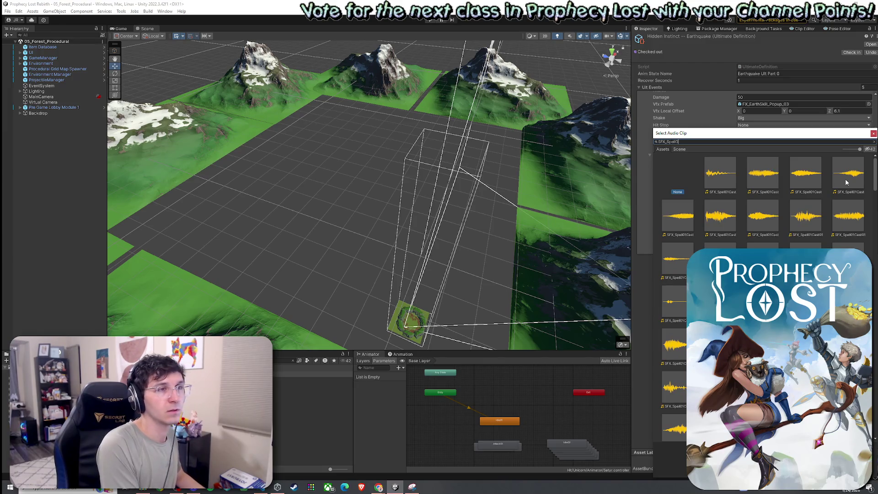
text(1)
text(Earth)
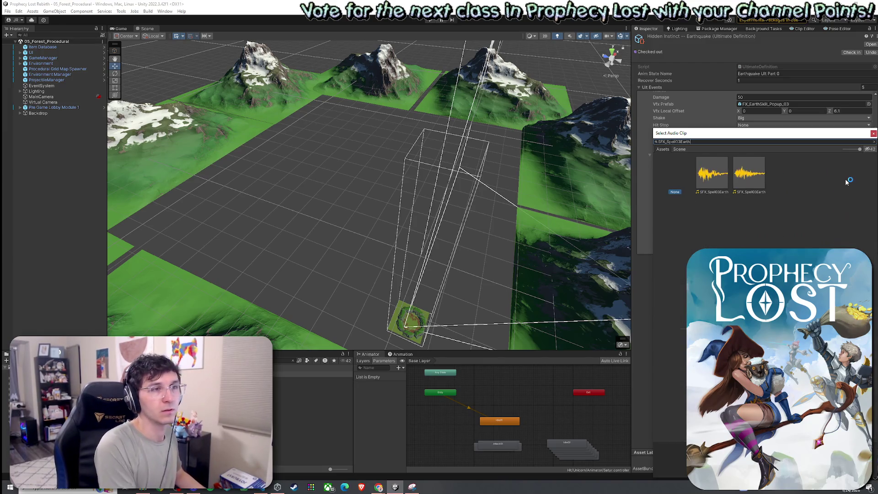
click(738, 174)
key(Left)
key(Right)
key(Left)
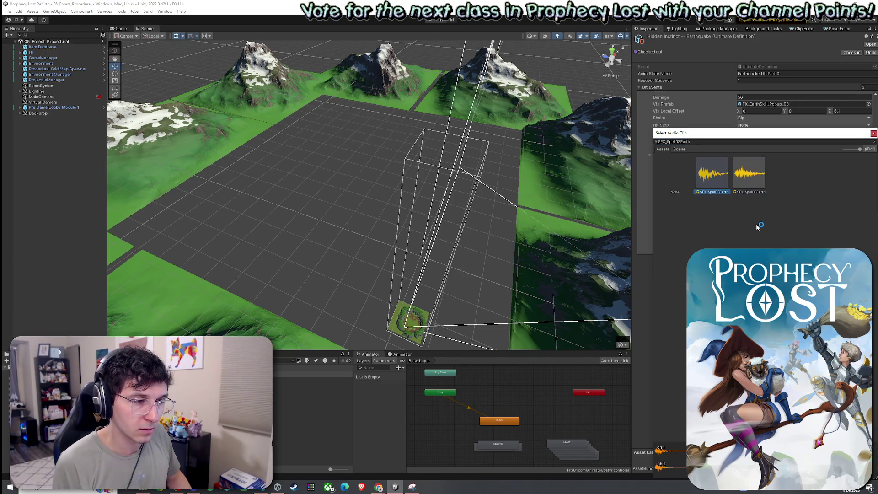
double_click(722, 181)
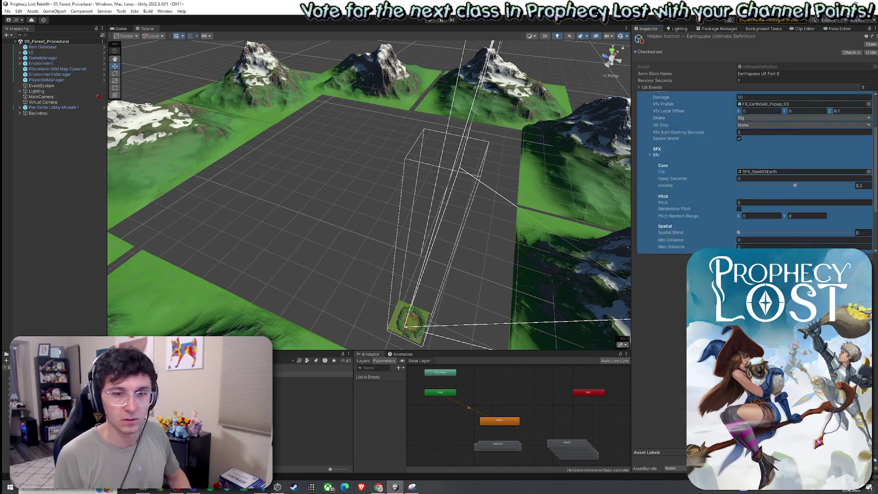
click(753, 202)
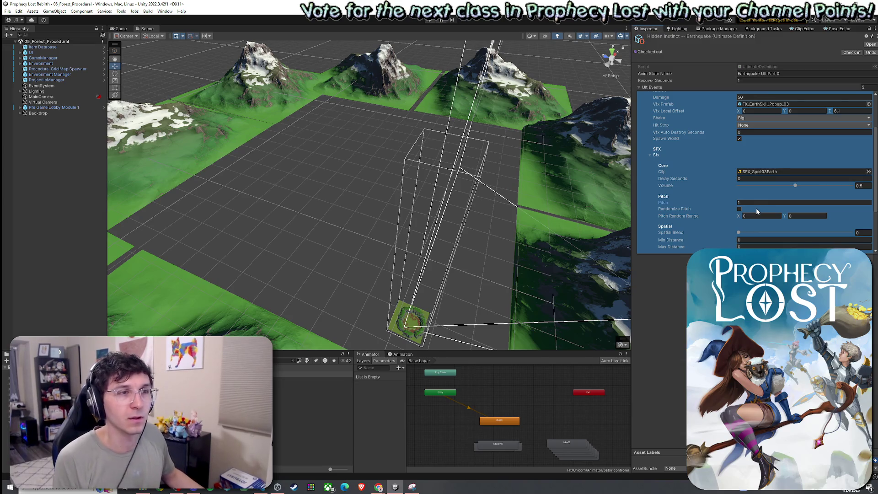
Step: Save the project via File > Save Project
click(7, 11)
click(23, 45)
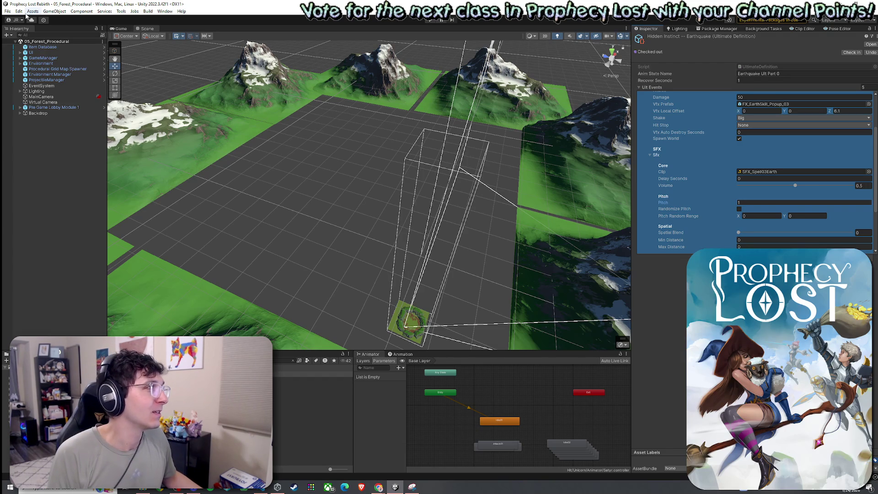
click(7, 11)
click(23, 44)
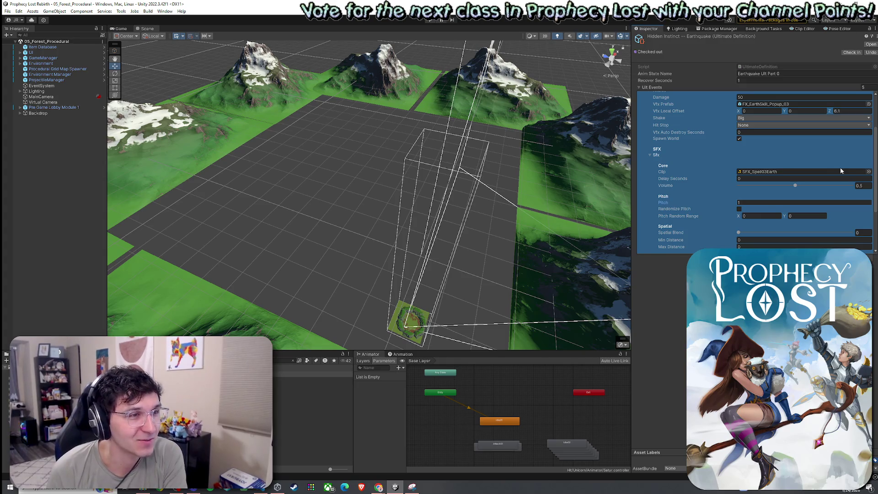
Step: Collapse Third Hit and its Sfx, then expand SlamEffect and its empty Sfx settings
scroll(778, 178, down, 3)
scroll(693, 171, down, 2)
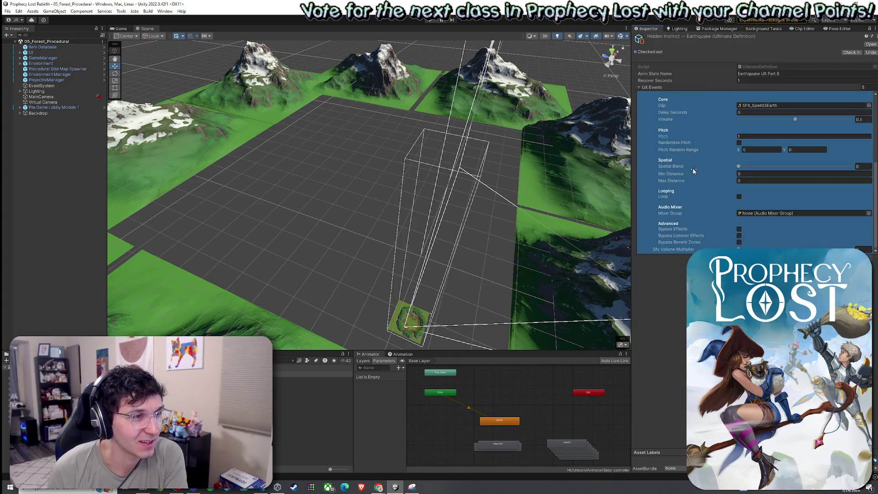
scroll(694, 171, up, 6)
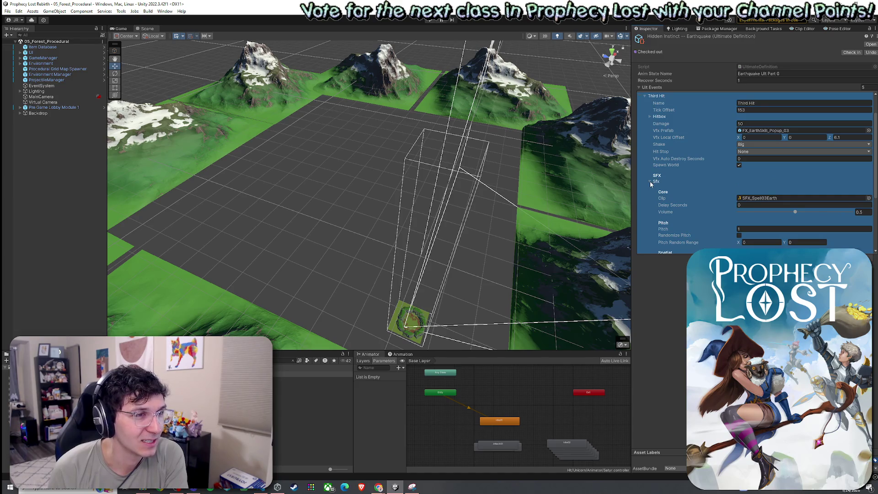
click(649, 181)
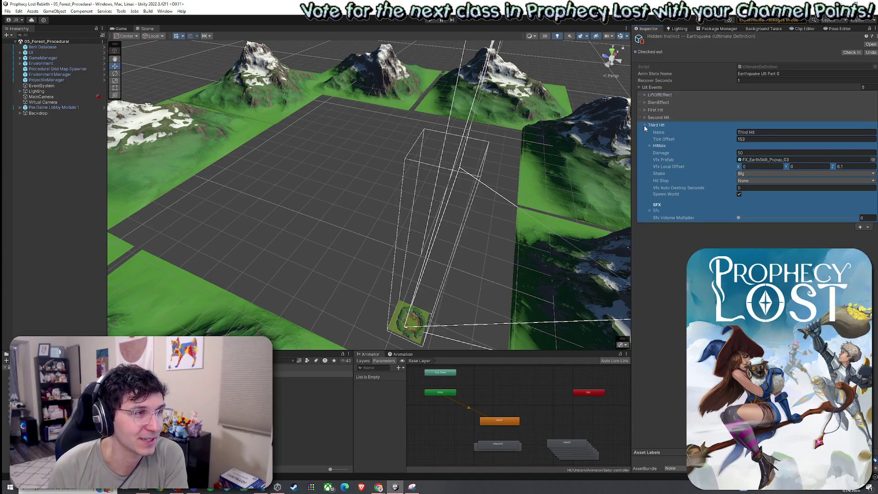
click(644, 125)
click(648, 104)
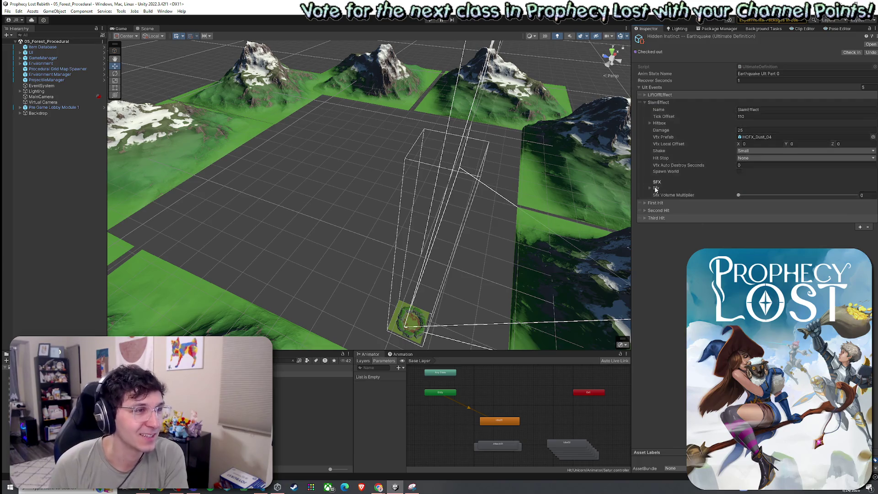
click(652, 188)
scroll(721, 226, down, 3)
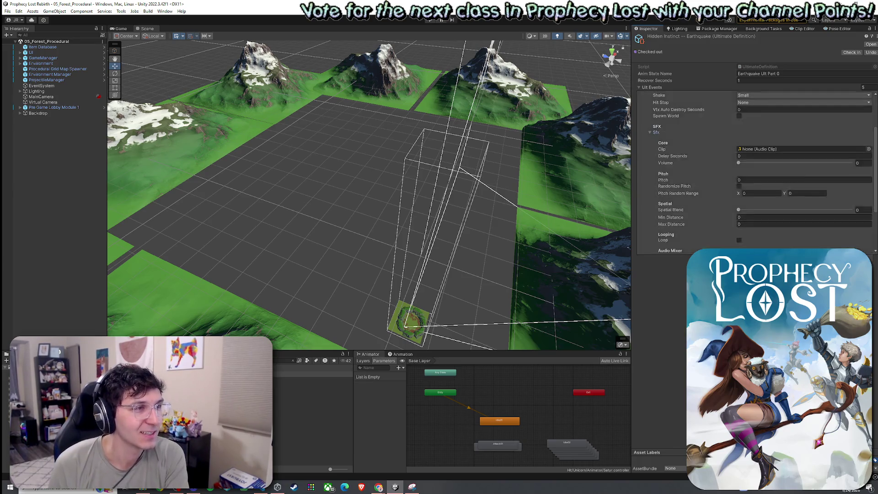
click(8, 11)
Step: Search 'earthquake', open the Earth 1 folder, and play a preview of SFX_Spell 01 Layer 01
click(191, 178)
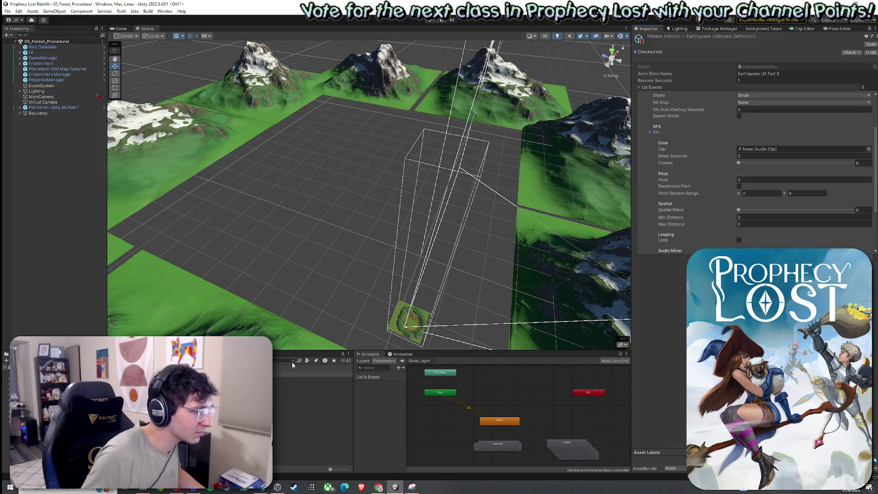
text(earthquake)
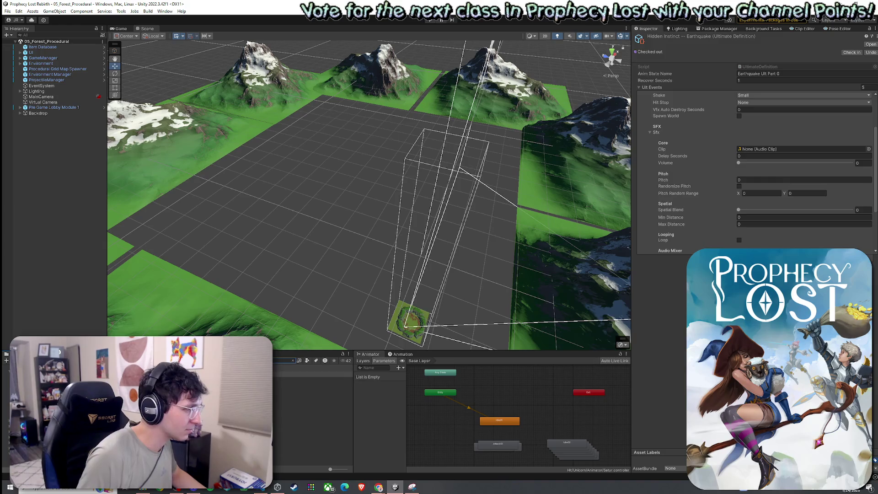
click(311, 429)
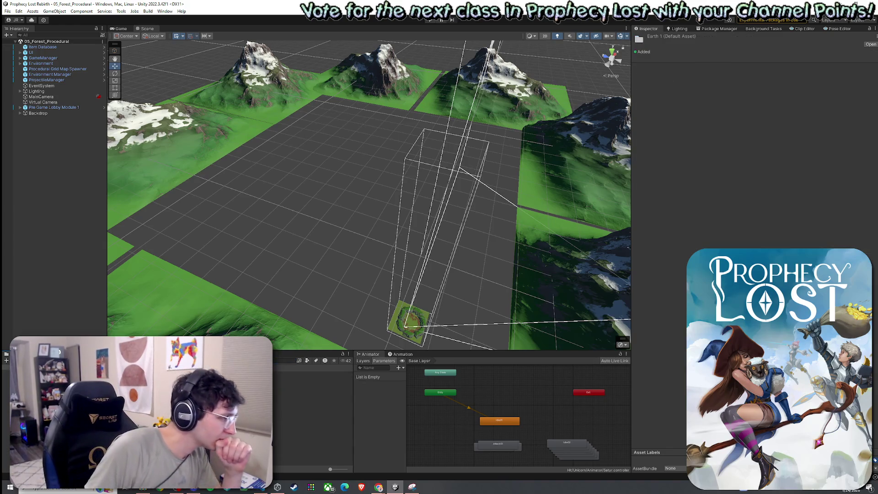
scroll(312, 411, down, 2)
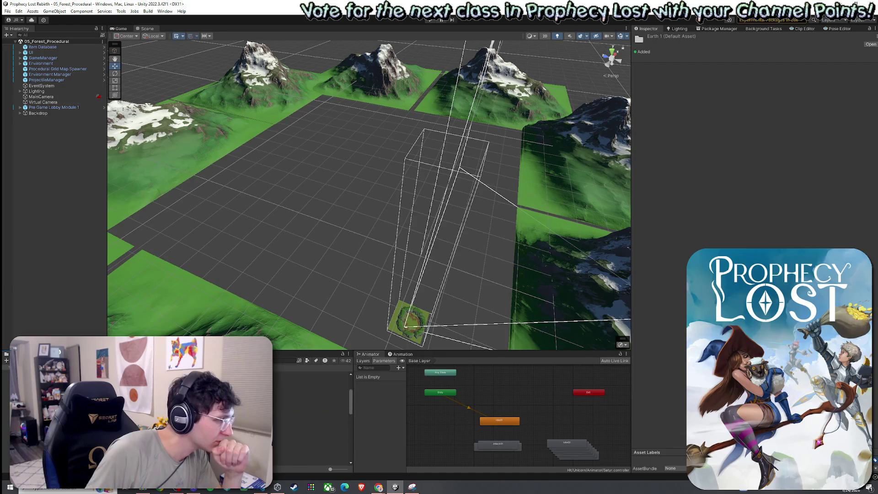
click(311, 380)
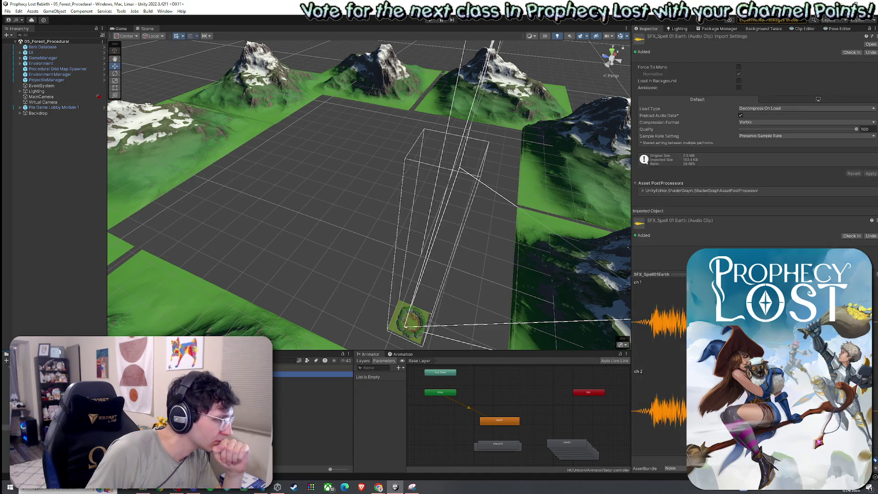
click(742, 248)
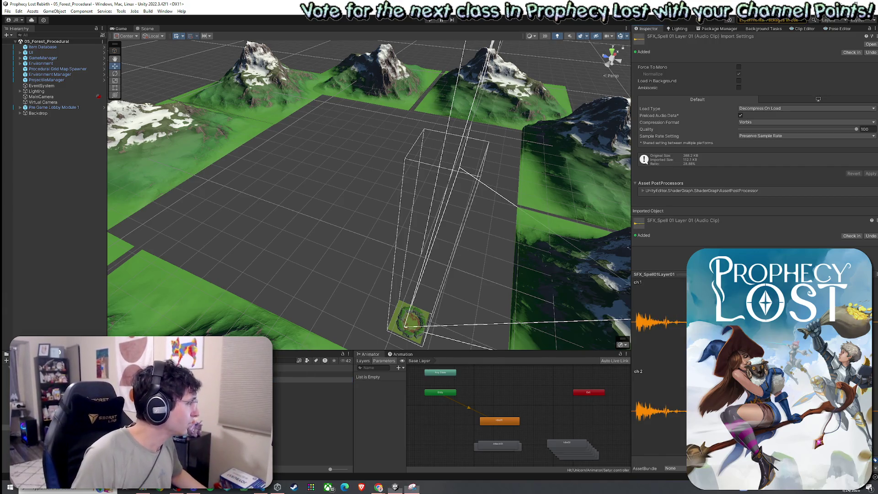
Step: Screenshot the clip's Inspector, then reselect the Earthquake ultimate definition
key(super+shift+s)
drag(634, 59, 876, 192)
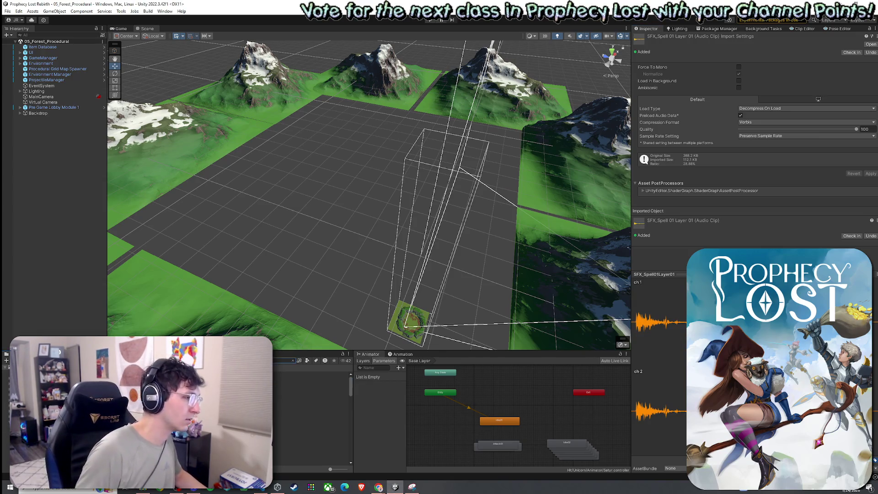
click(311, 374)
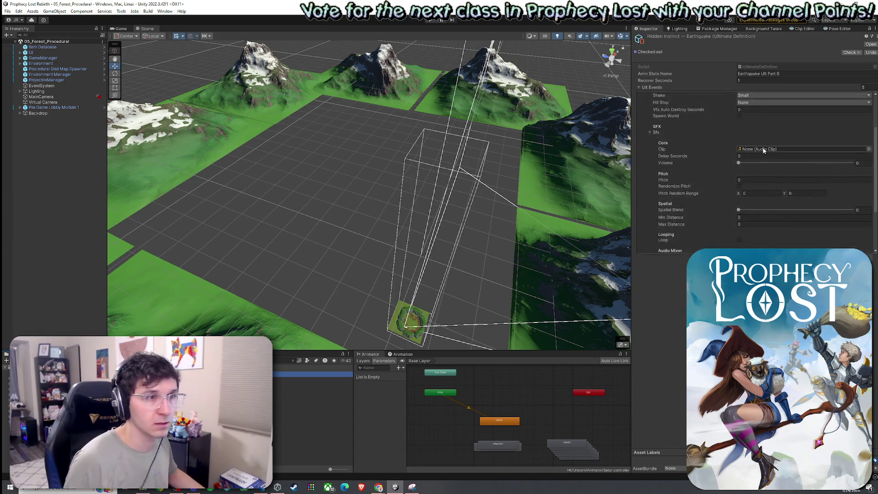
Step: Search the SlamEffect Sfx Clip picker for SFX_Spell01, then close it leaving the clip unassigned
scroll(669, 134, down, 2)
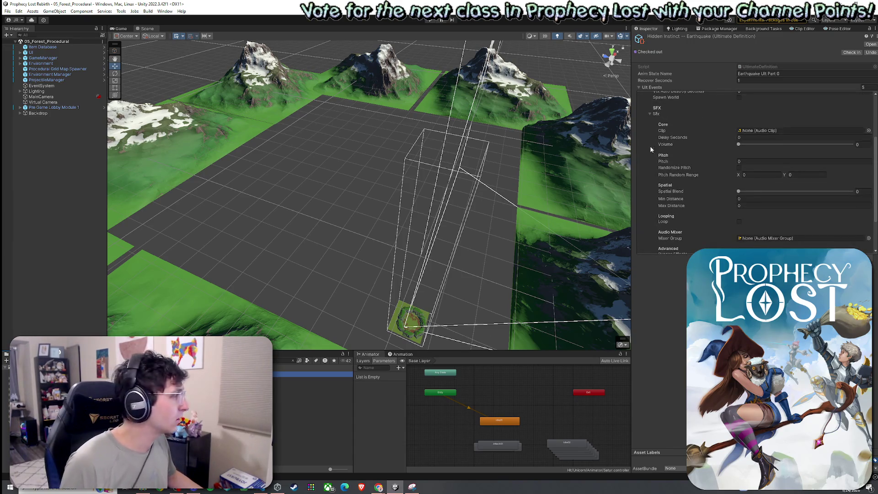
scroll(657, 137, up, 4)
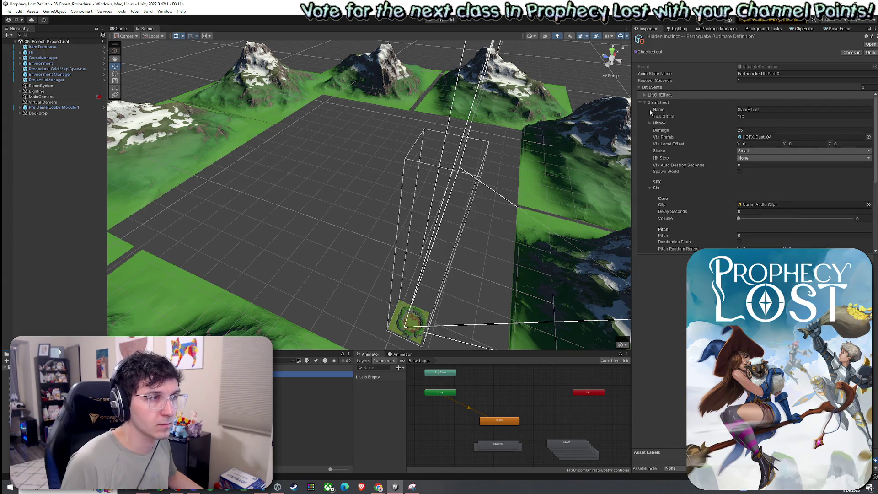
click(869, 205)
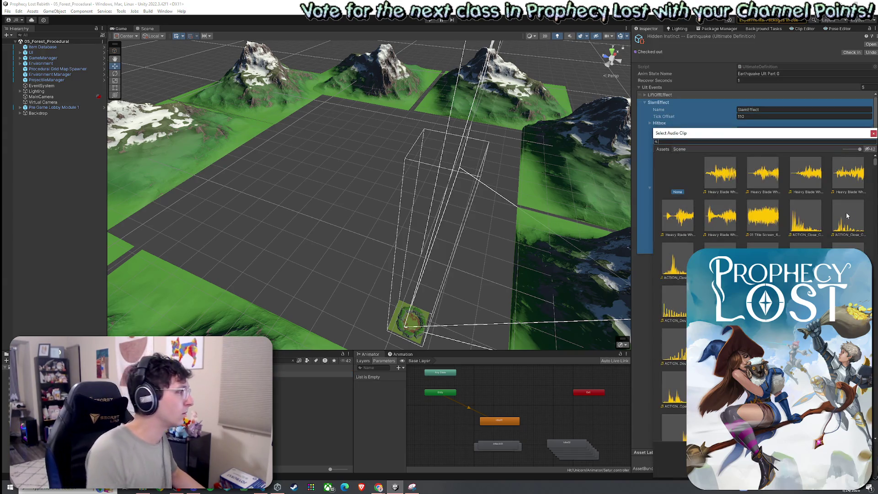
text(SFX)
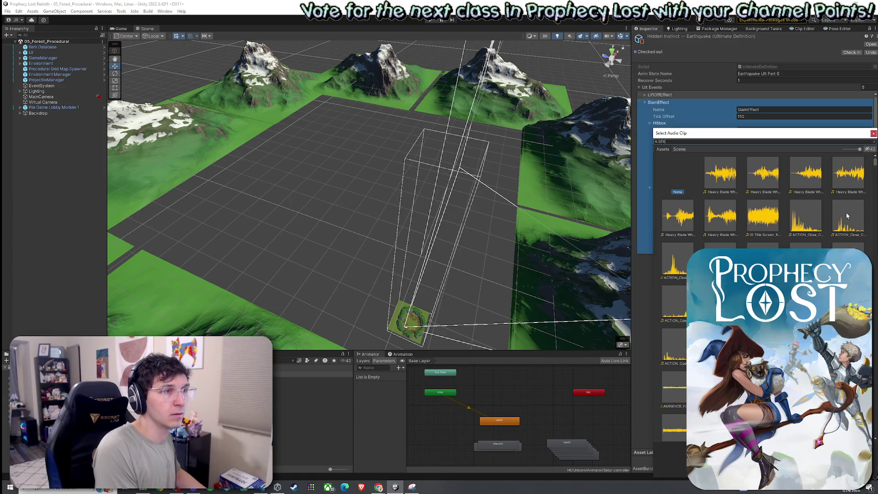
text(_Spell01)
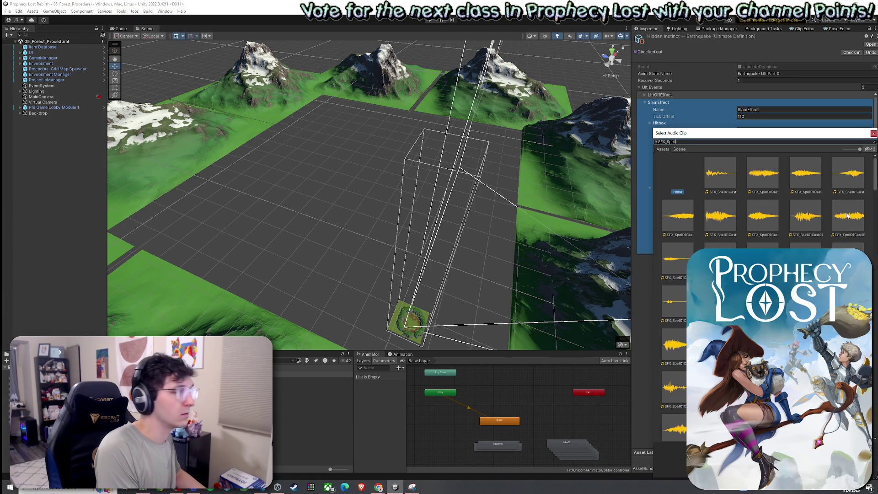
key(Escape)
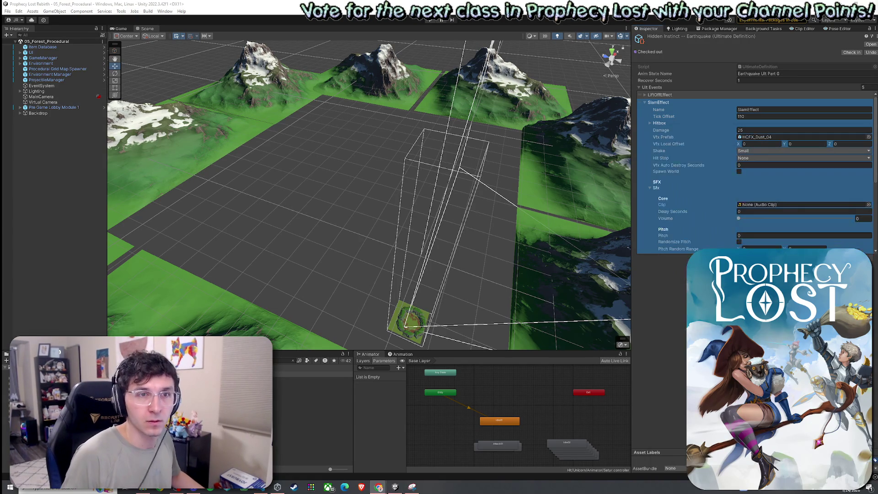
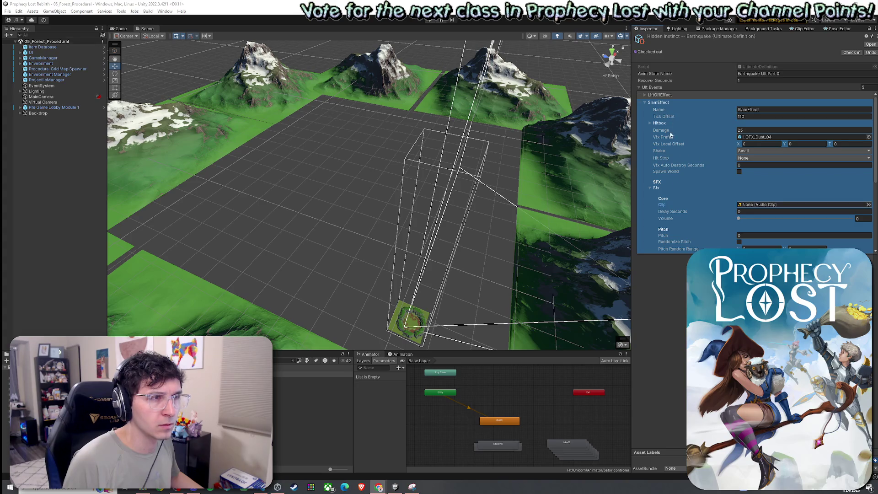
Step: Assign SFX_Spell01Layer01 as the SlamEffect's Sfx clip after comparing the spell clips
click(869, 205)
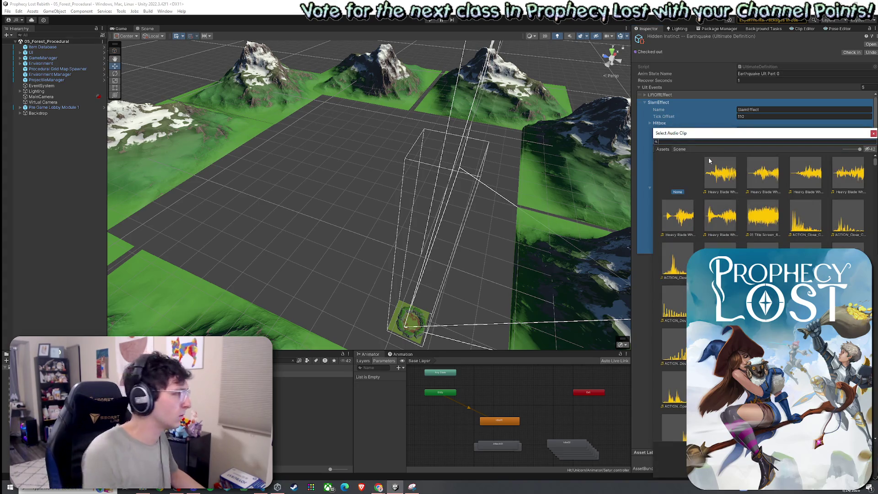
text(SFX_Spell)
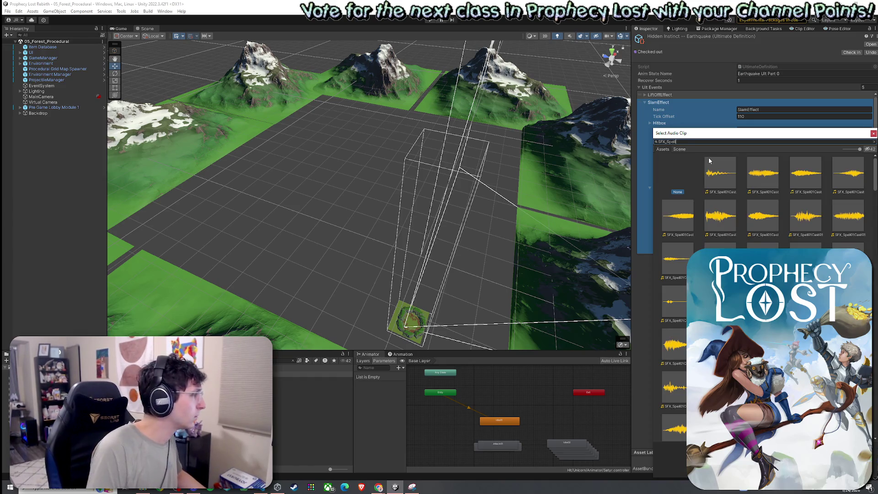
text(01Layer01)
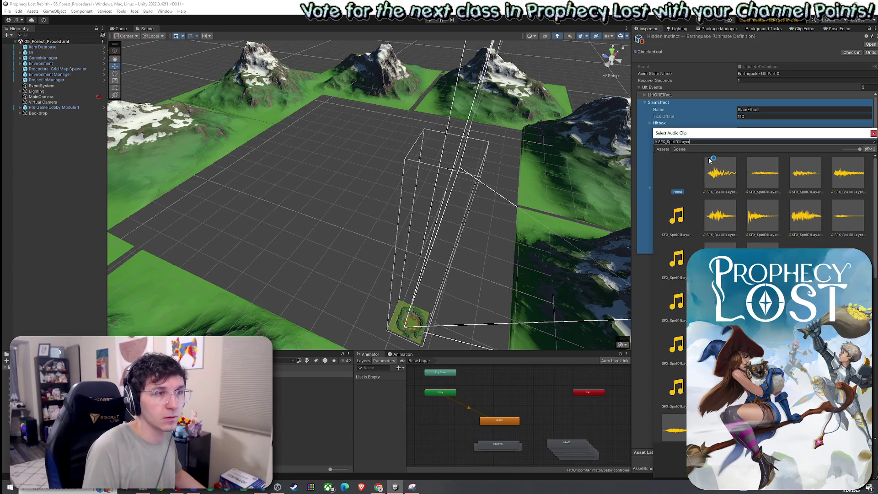
click(724, 175)
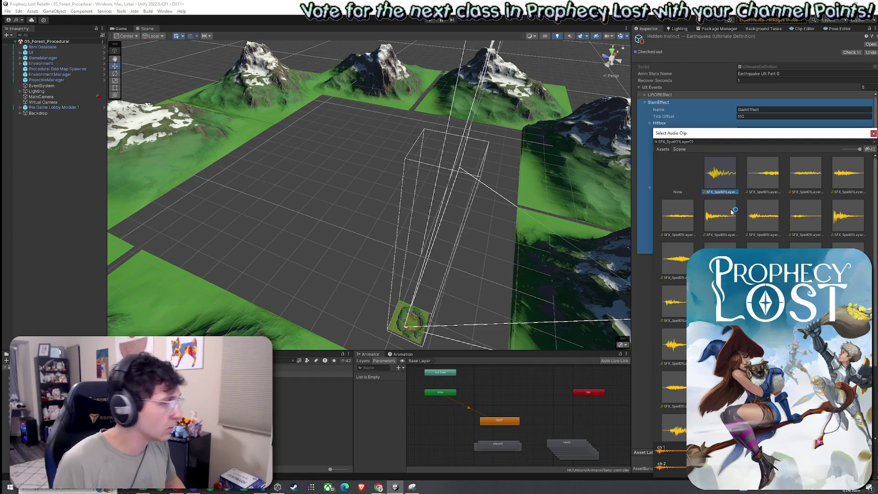
key(Right)
key(Right)
key(Right)
key(Down)
key(Up)
key(Right)
key(Right)
key(Right)
key(Right)
key(Right)
key(Right)
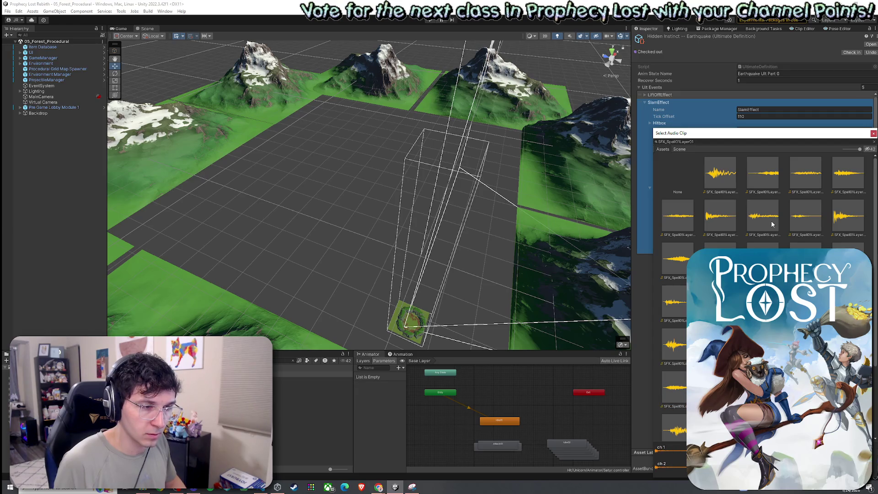
key(Return)
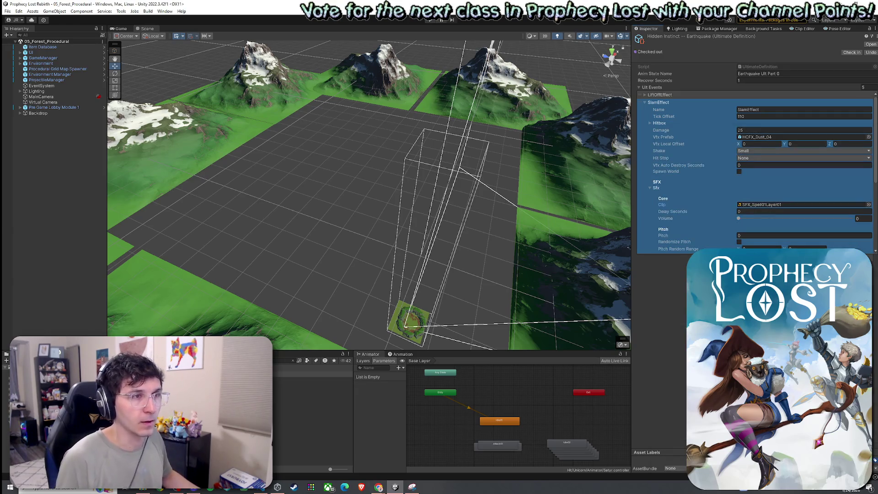
click(646, 103)
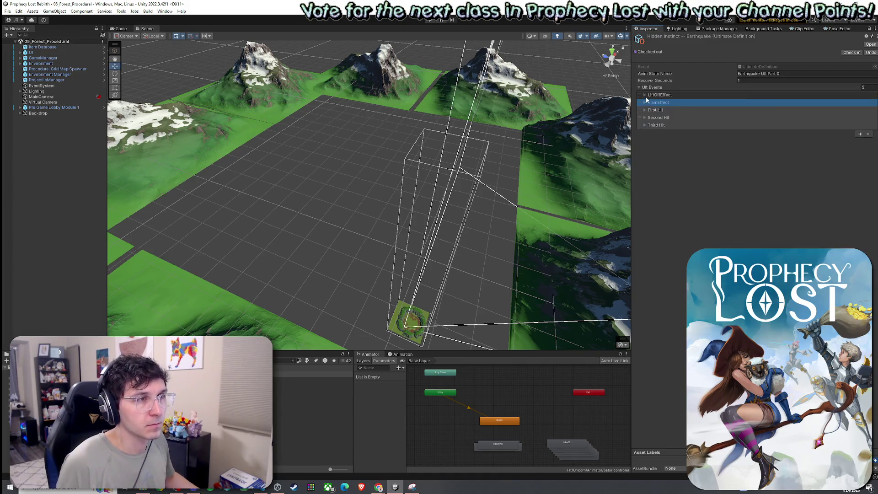
Step: Expand LiftOffEffect and its Sfx foldout to reveal the empty Clip field
click(645, 95)
click(650, 180)
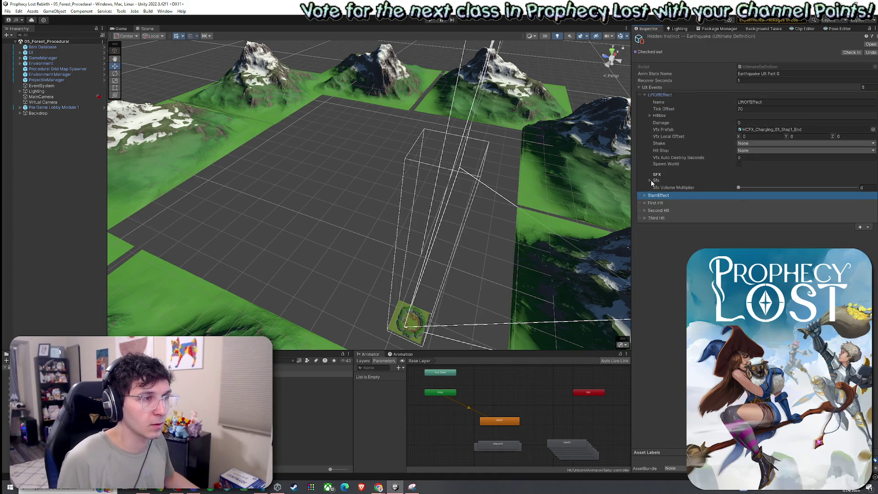
click(17, 26)
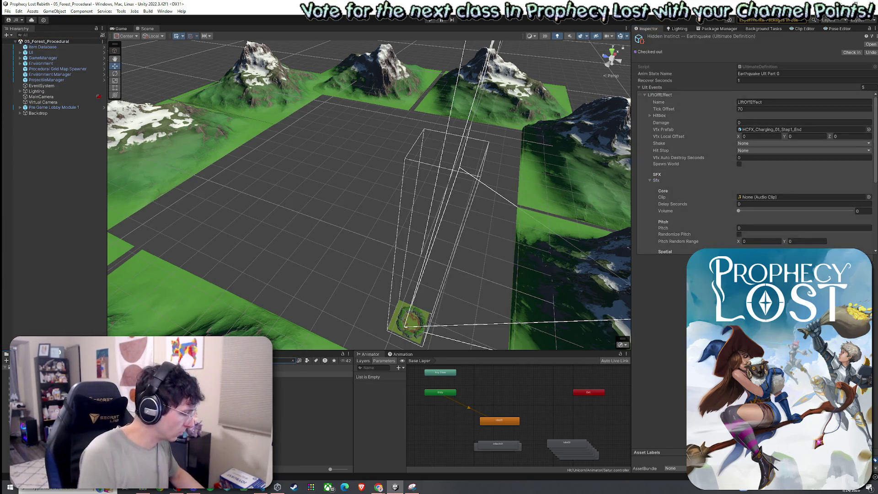
click(308, 362)
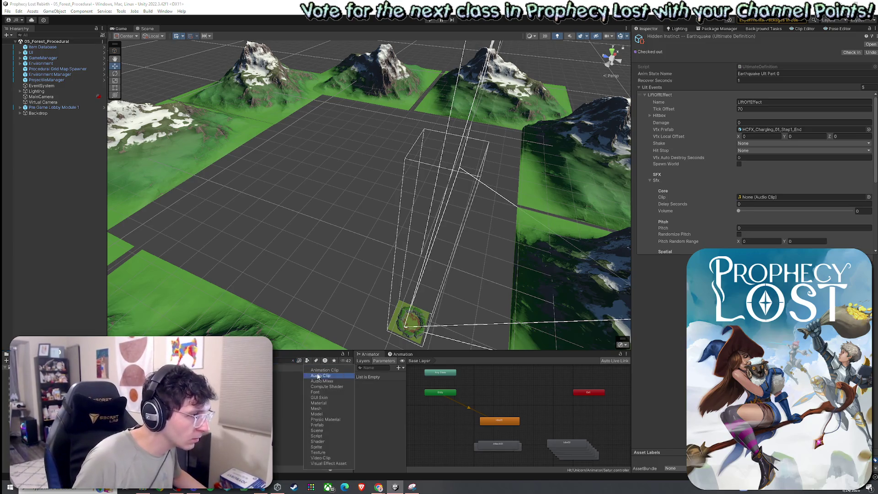
Step: Filter the Project window to audio clips and preview Concrete 01 and Earth Ground 01–04 jump sounds
click(318, 376)
click(319, 374)
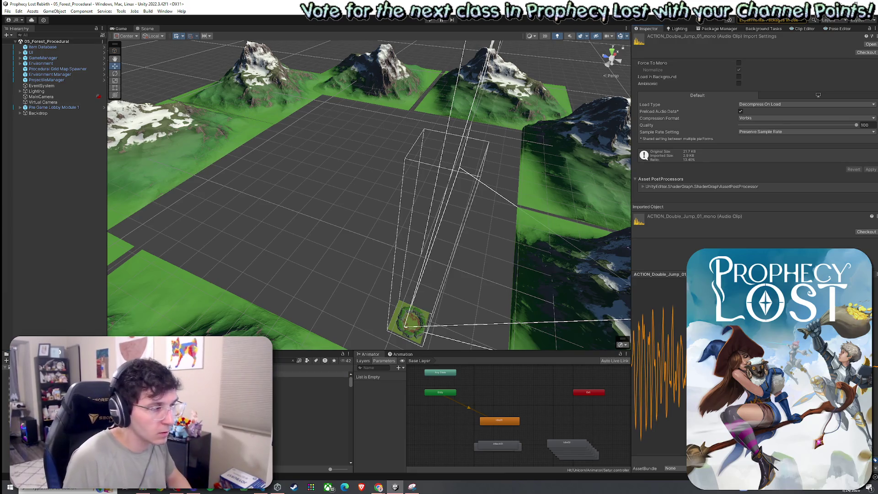
click(312, 404)
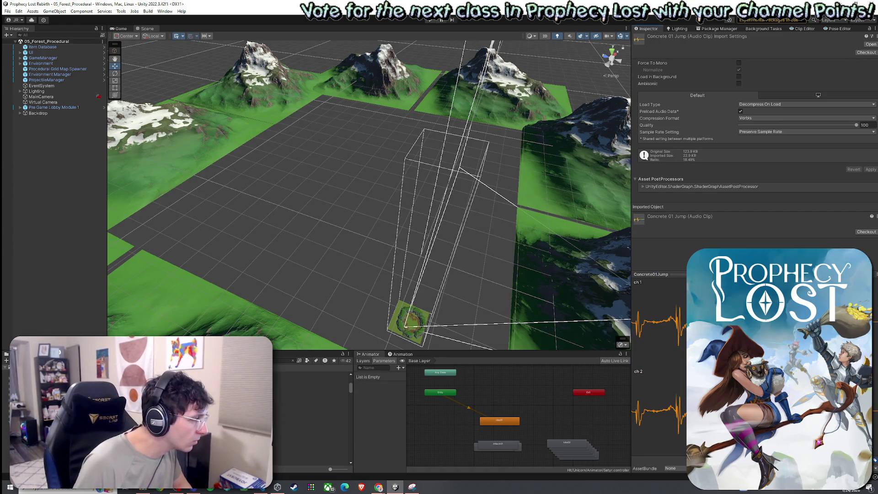
click(328, 425)
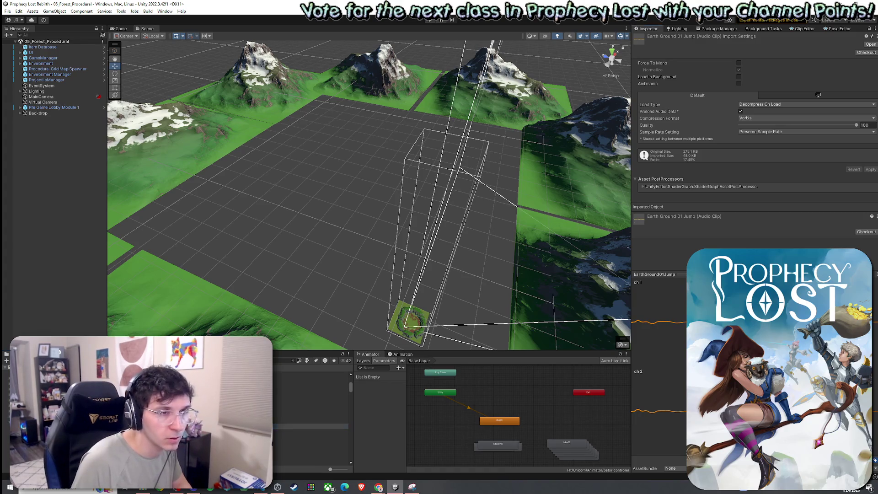
key(Down)
key(Down)
key(Down)
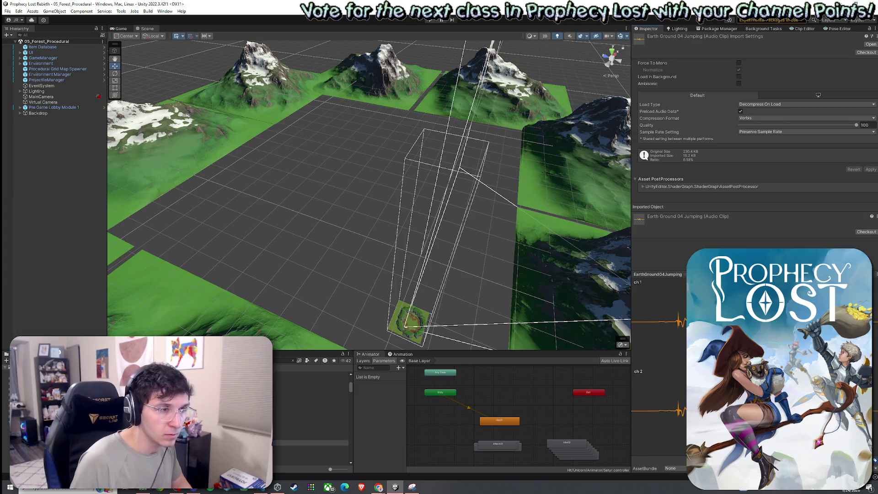
key(Up)
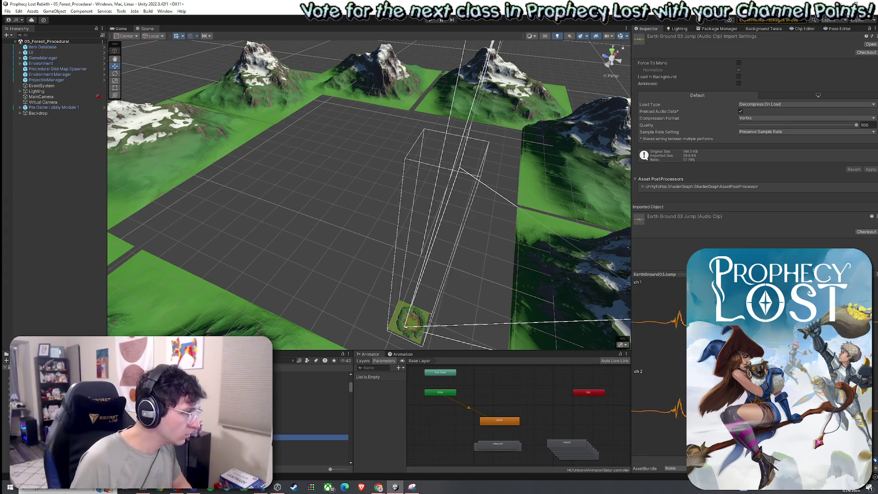
click(439, 364)
scroll(311, 426, down, 1)
Step: Preview the Earth Ground 05, 12, 15 and Grass 01–03 jump sounds
click(315, 428)
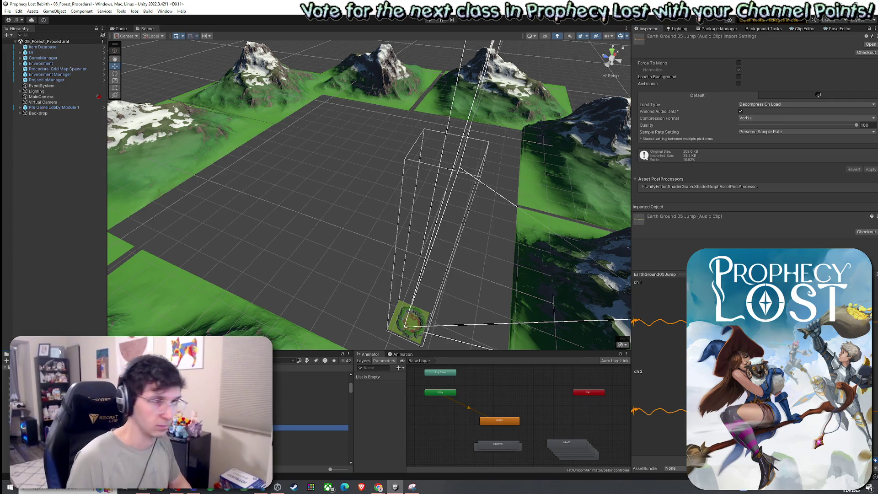
scroll(311, 412, down, 2)
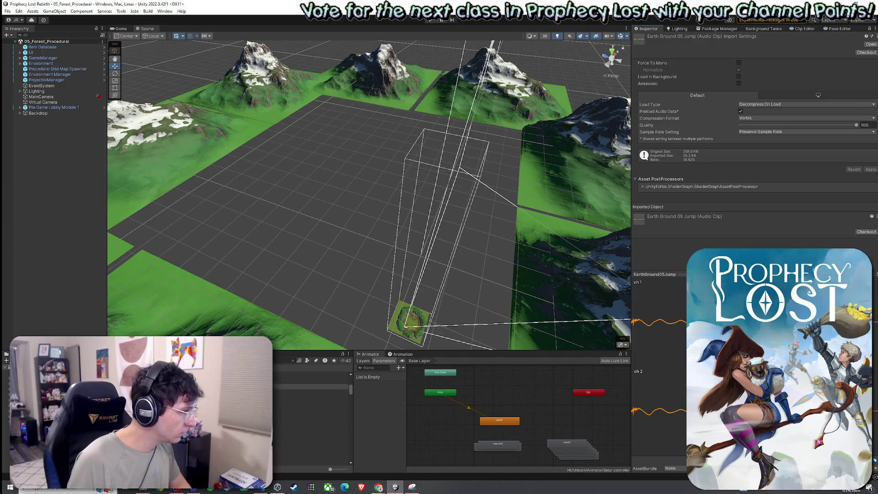
click(311, 425)
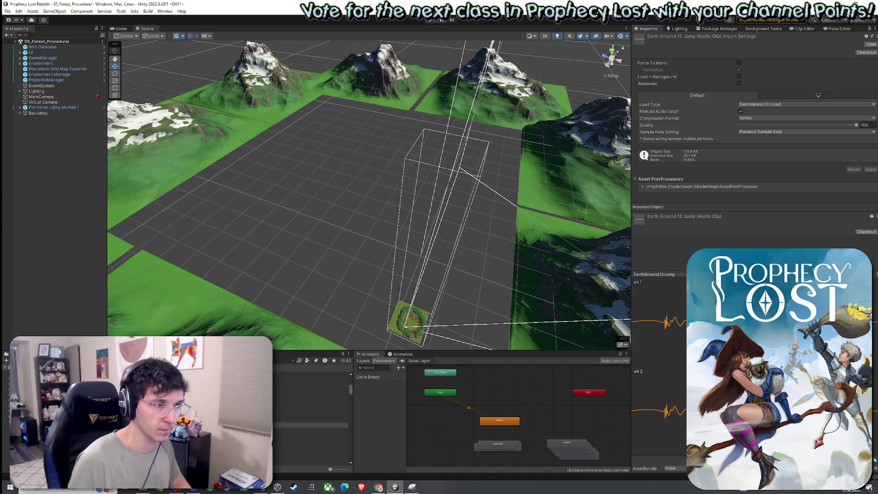
click(311, 441)
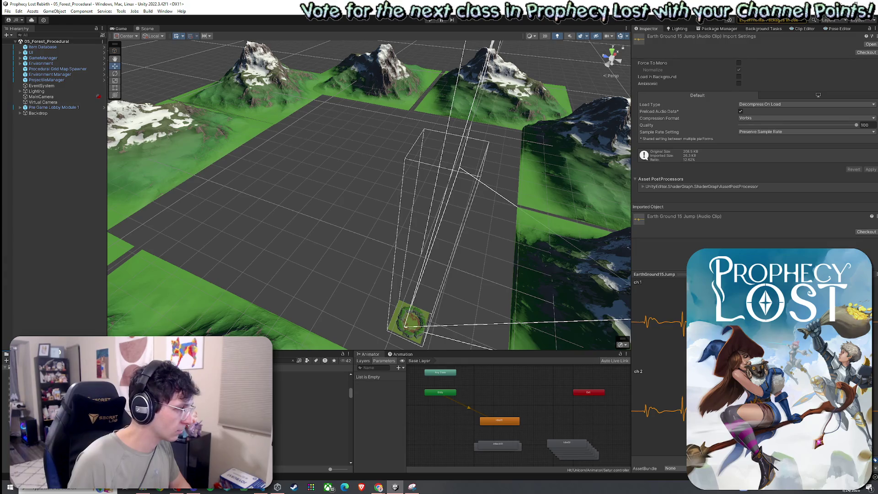
click(312, 441)
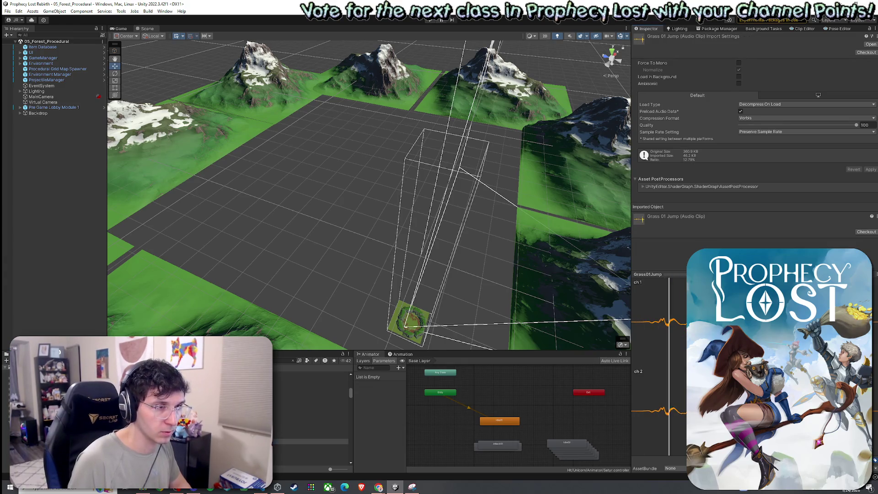
click(312, 447)
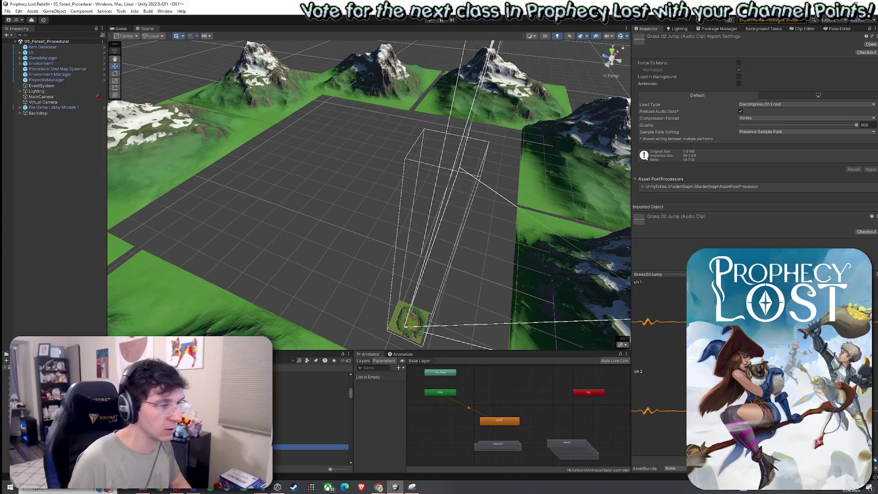
click(311, 453)
key(Down)
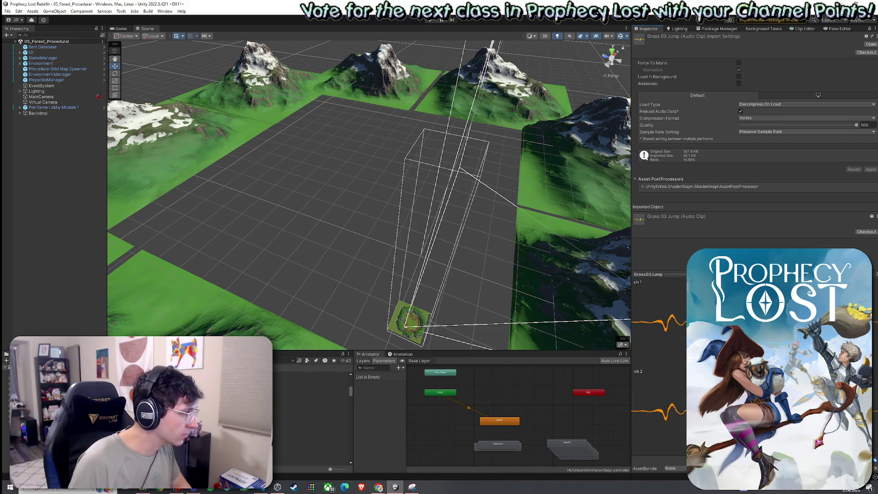
Step: Preview the Feel Bounce and Earth Ground 08 jump sounds
click(311, 433)
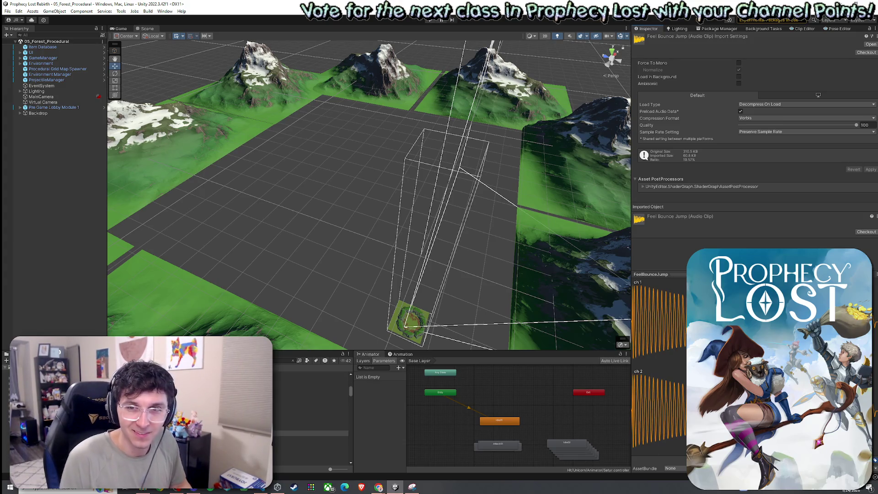
click(293, 402)
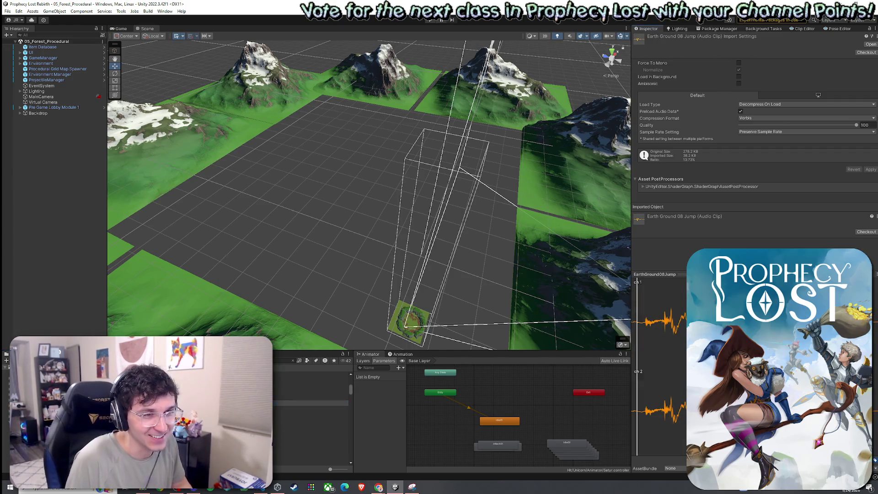
key(Down)
key(Down)
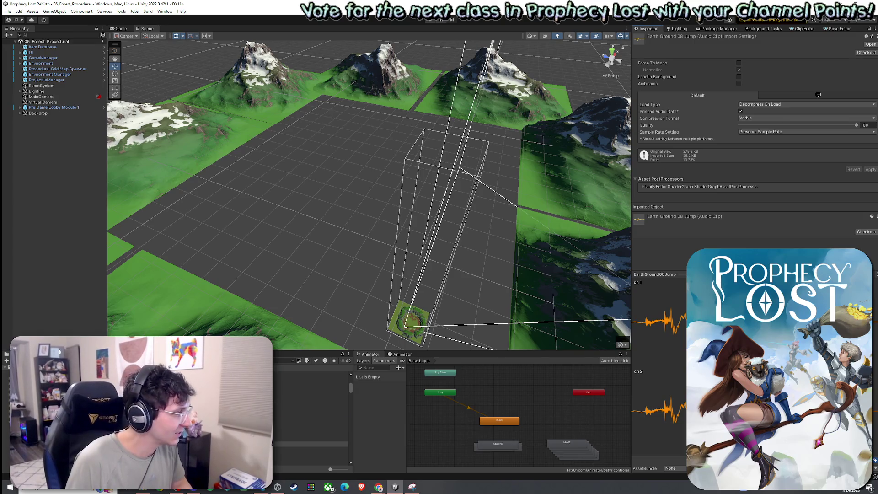
scroll(311, 416, down, 5)
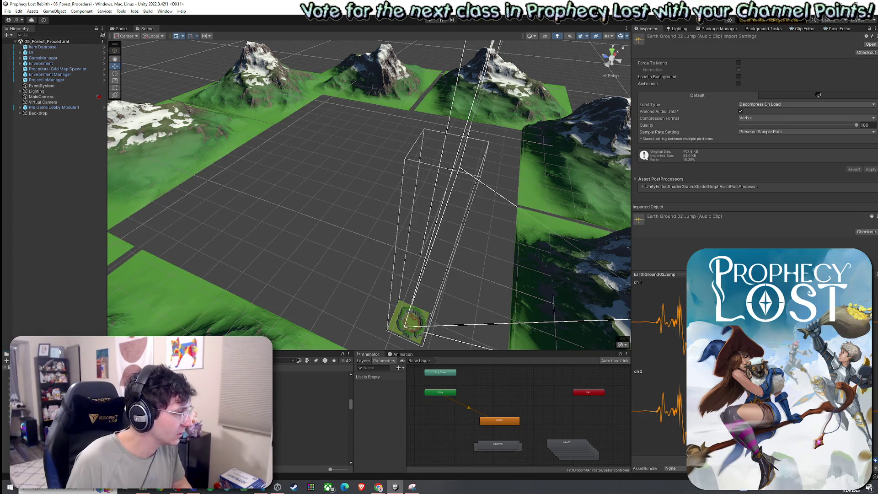
Step: Audition Jump 01 through Jump 22, settling on Jump 21
click(311, 396)
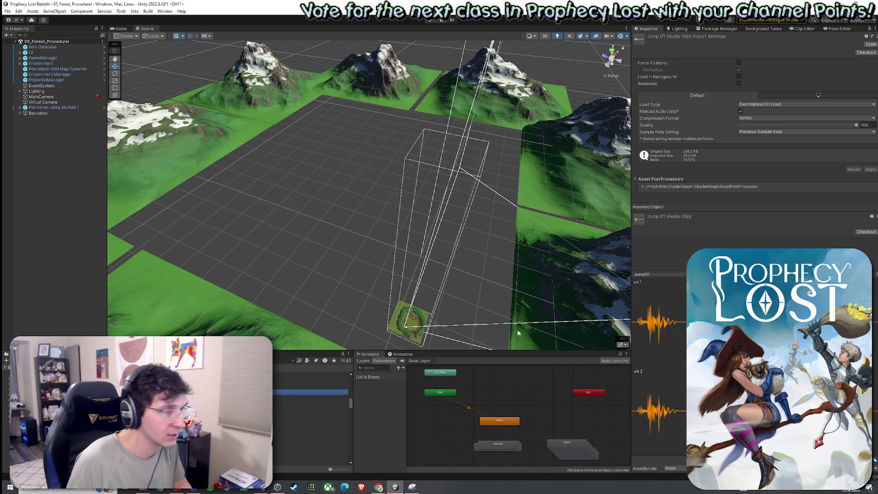
click(311, 398)
click(265, 403)
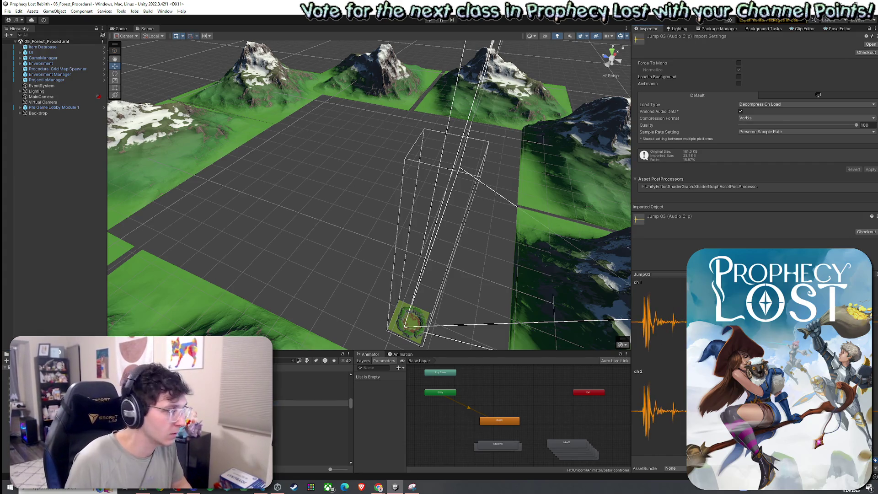
click(311, 408)
click(311, 419)
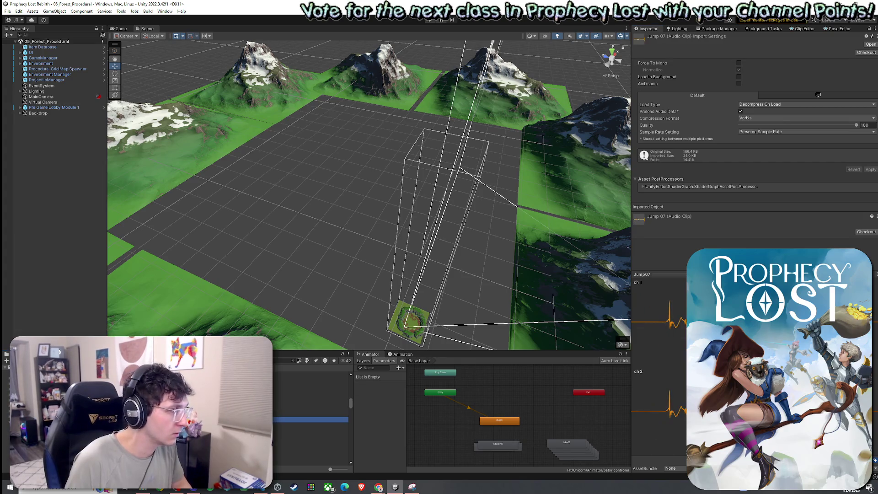
click(311, 440)
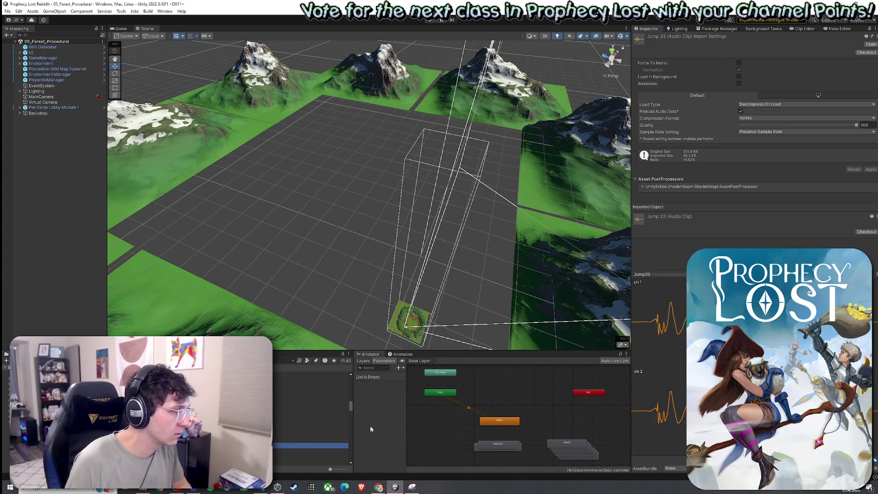
click(311, 435)
click(435, 409)
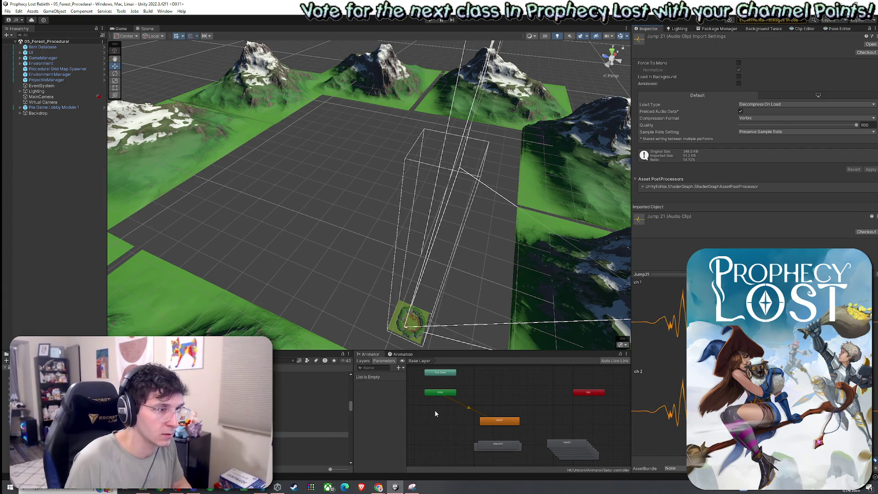
click(312, 429)
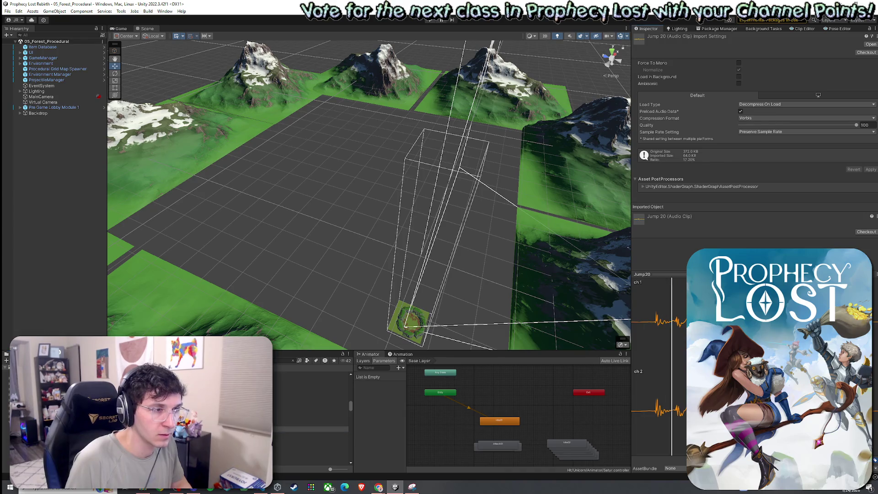
click(311, 435)
click(294, 388)
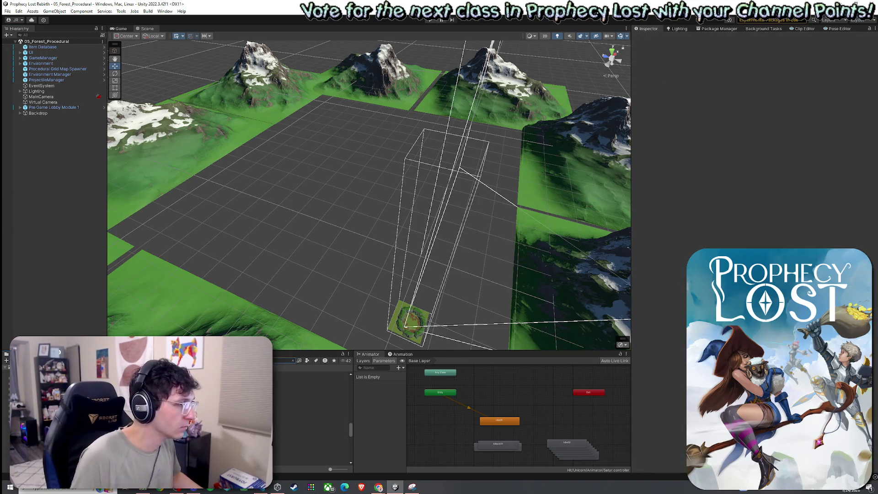
key(Down)
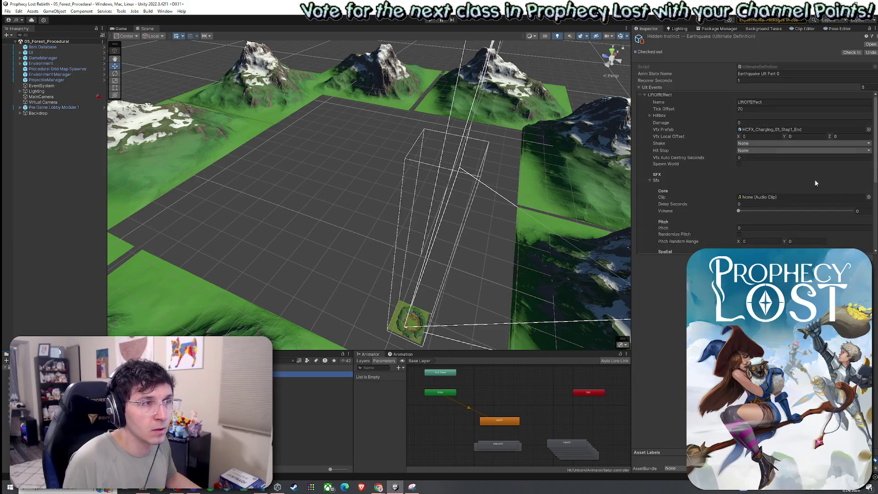
Step: Set the LiftOffEffect Sfx clip to Jump21 at volume 0.25 and collapse its foldouts
click(869, 196)
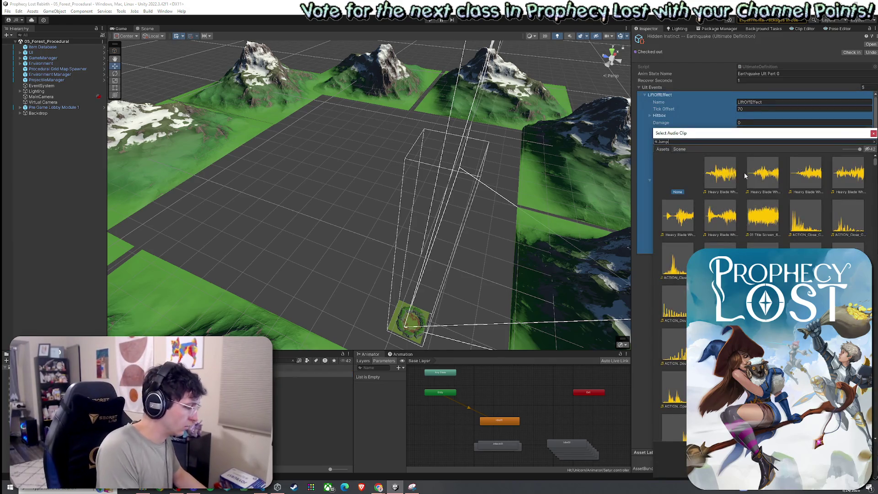
text(jump)
double_click(720, 173)
drag(773, 210, 854, 212)
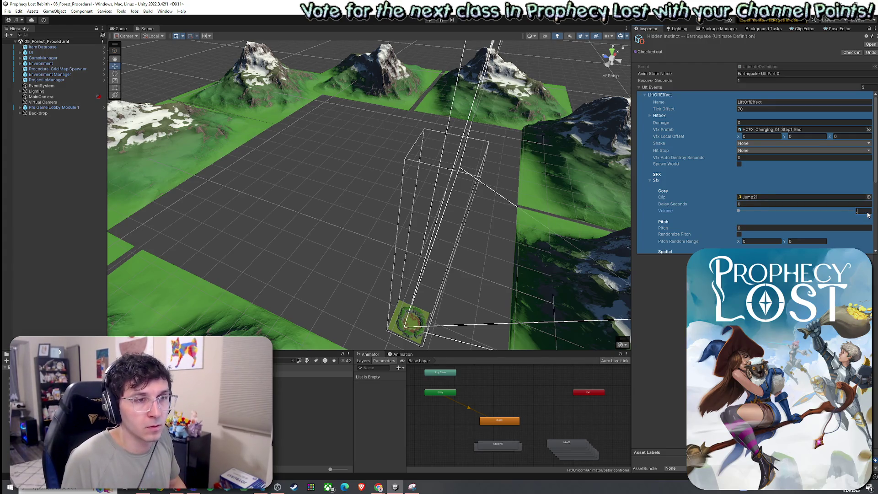
click(788, 226)
scroll(753, 234, down, 5)
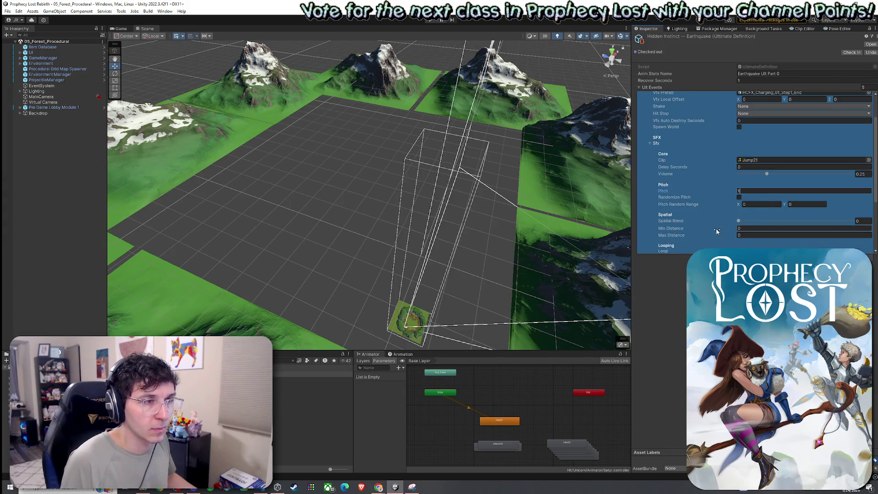
scroll(712, 233, up, 3)
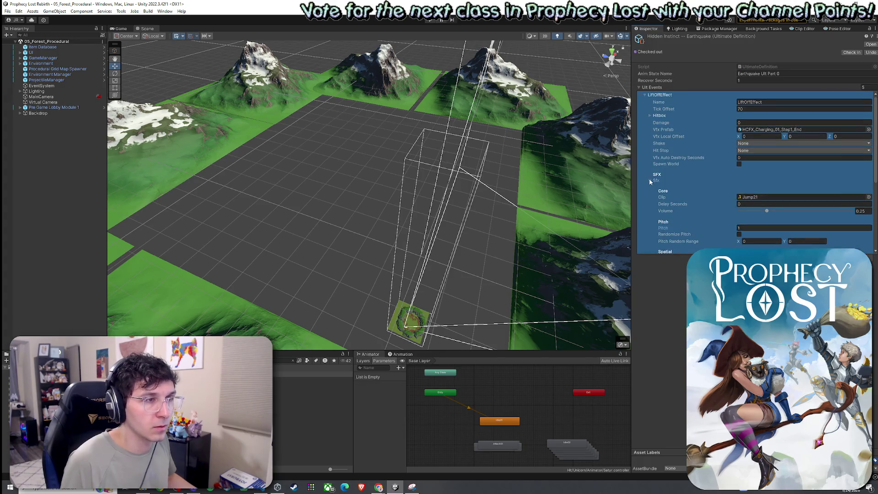
click(667, 183)
click(645, 95)
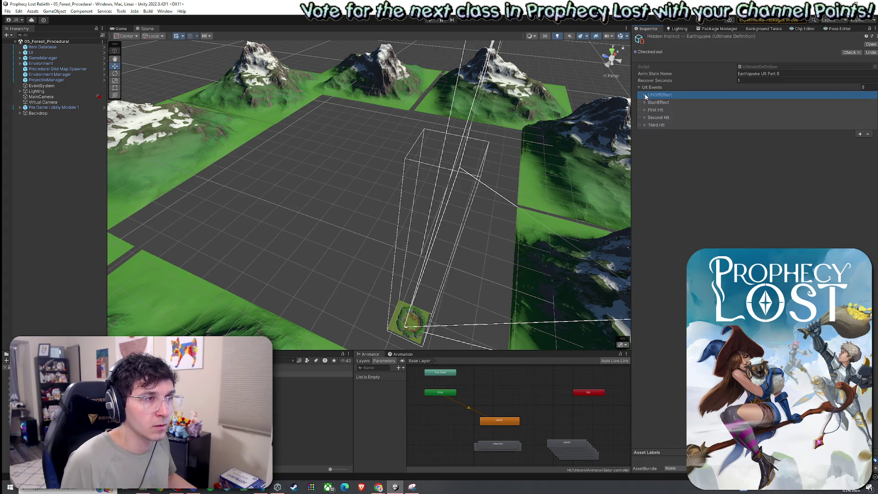
click(30, 12)
Step: Frame Pre Game Lobby Module 1 and fly the Scene camera down to ground level
click(153, 3)
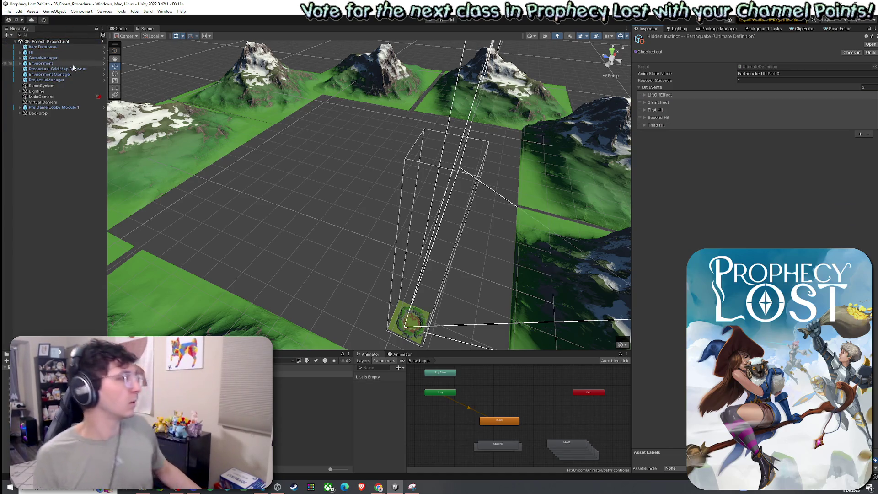
double_click(66, 108)
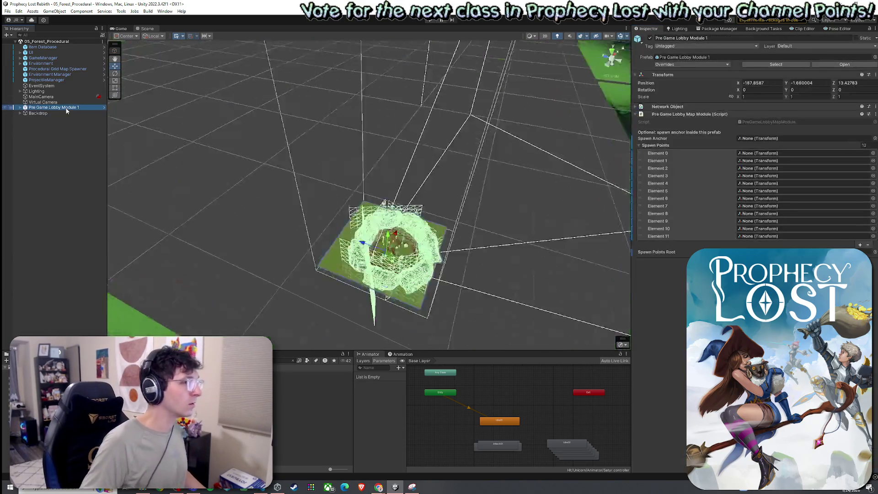
key(w)
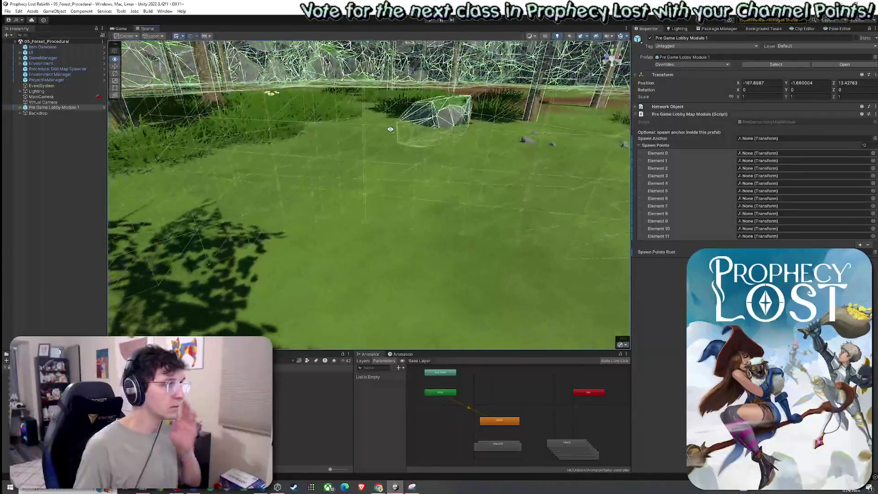
click(293, 360)
key(ctrl+v)
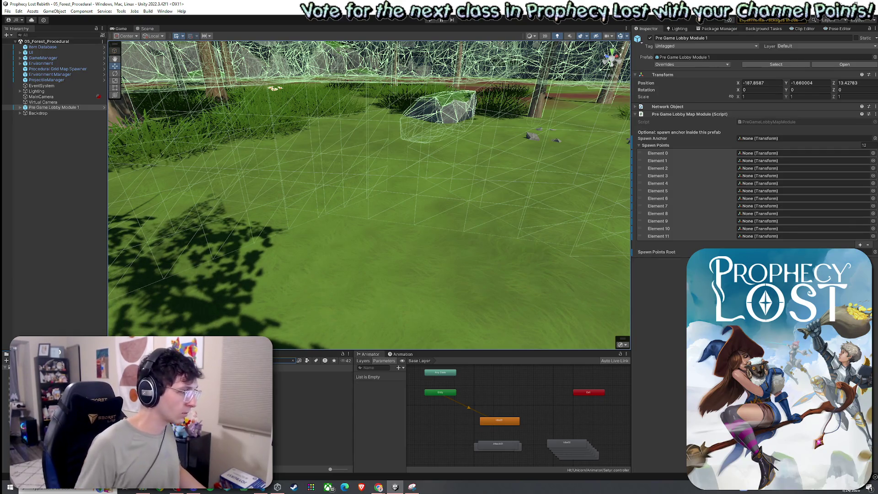
Step: Drop the Bunny Merchant and a first Item Spawner onto the lobby grass
mouse_move(283, 374)
mouse_down()
mouse_move(312, 214)
mouse_move(346, 156)
mouse_up()
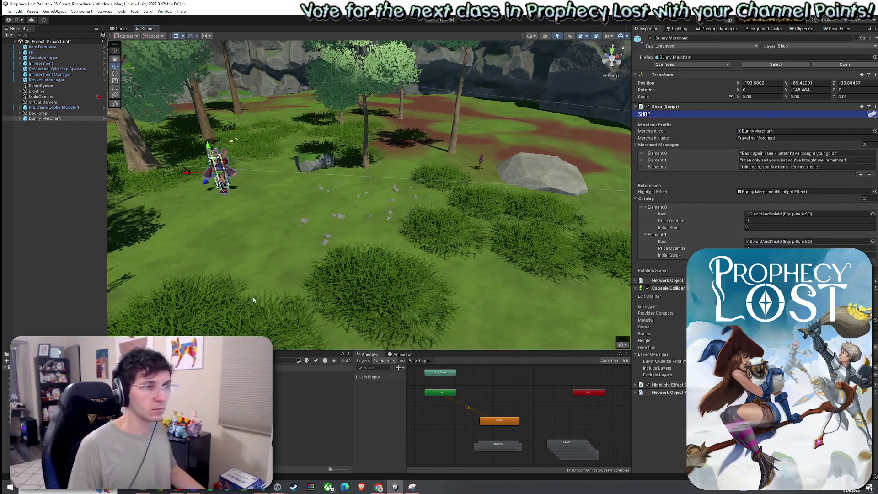
click(292, 361)
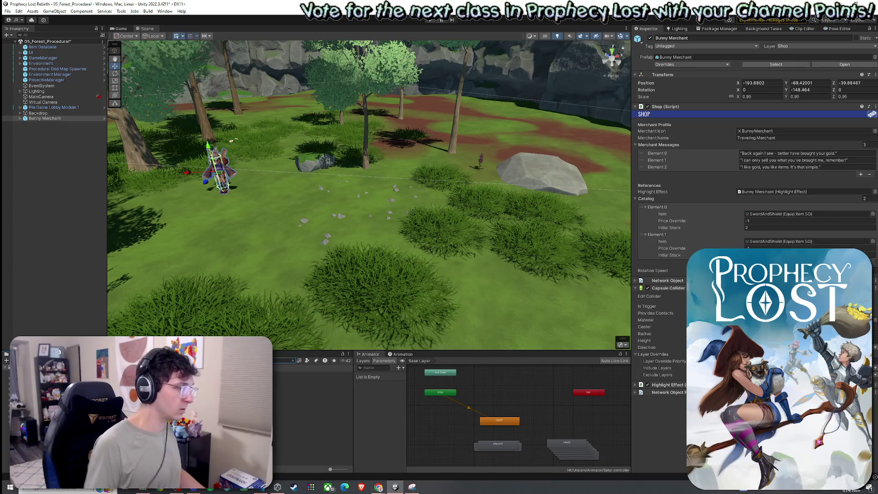
drag(225, 257, 226, 259)
key(f)
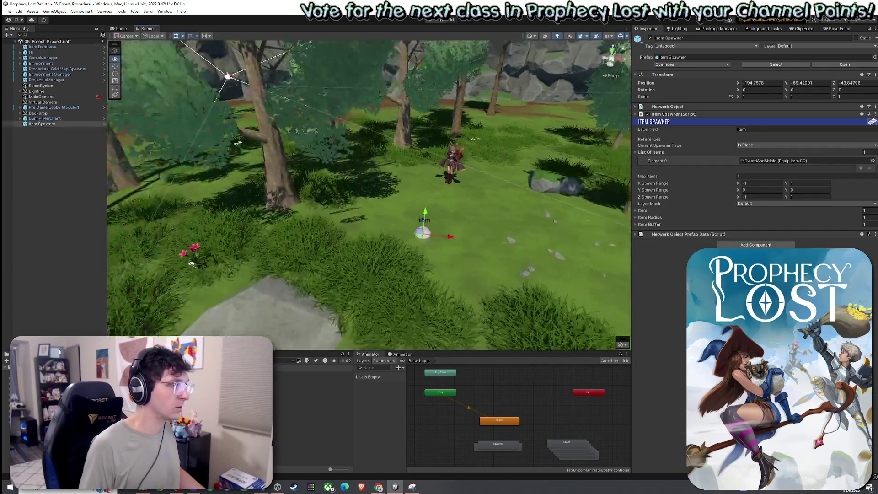
Step: Duplicate the Item Spawner into four spread around the lobby and save the scene
key(ctrl+d)
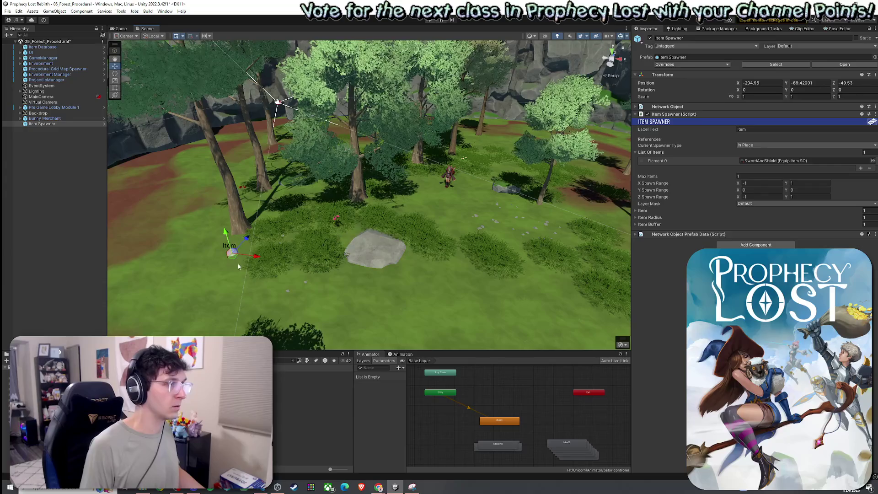
mouse_move(407, 222)
mouse_down()
mouse_move(284, 182)
mouse_move(428, 205)
mouse_move(424, 297)
mouse_up()
key(ctrl+d)
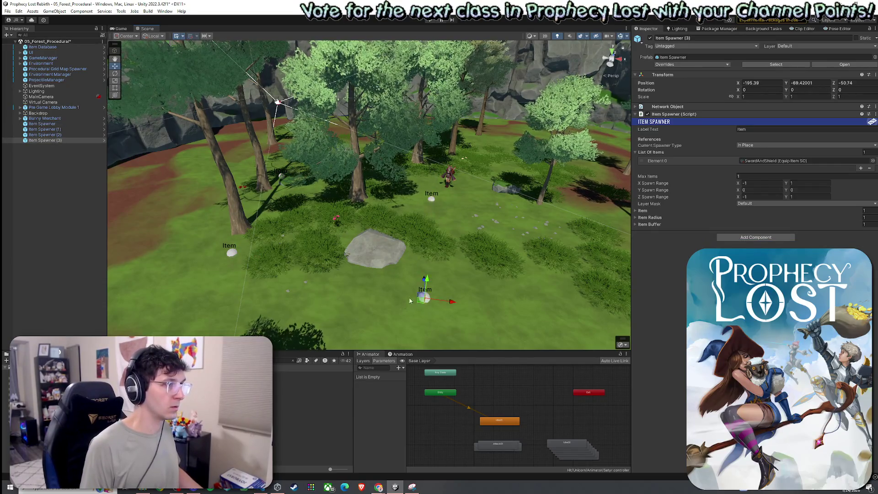
key(ctrl+s)
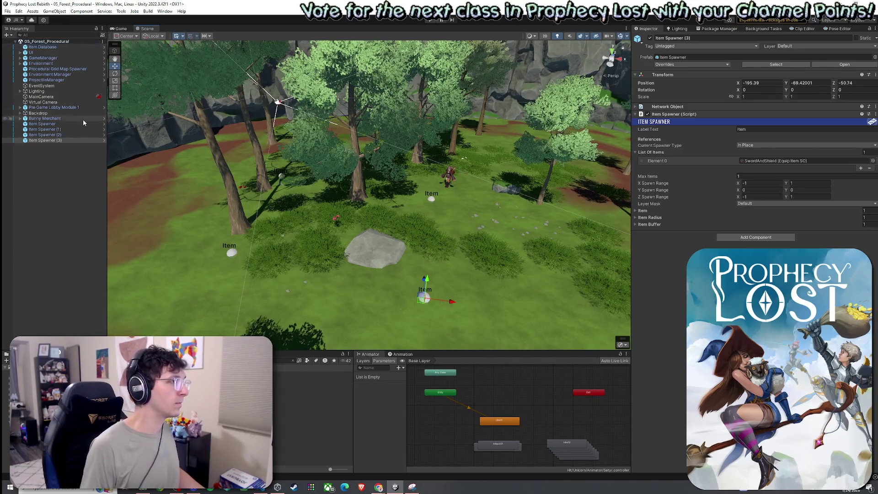
click(19, 11)
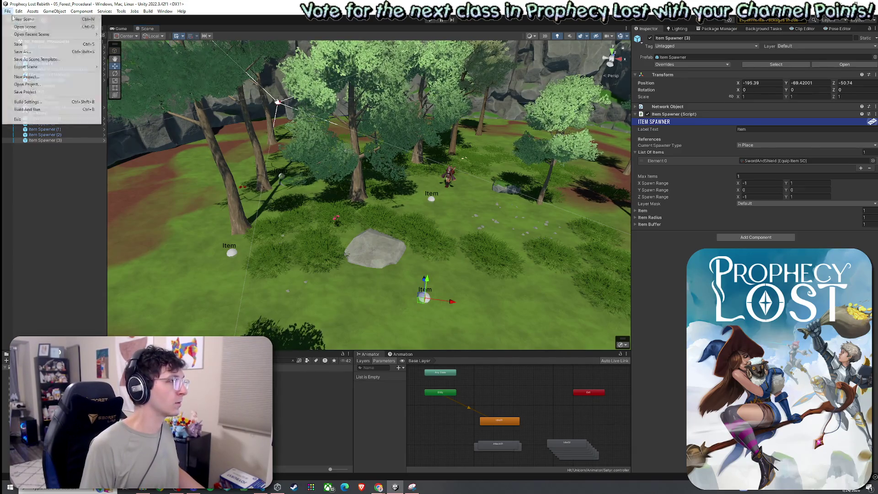
click(19, 11)
click(121, 11)
click(121, 11)
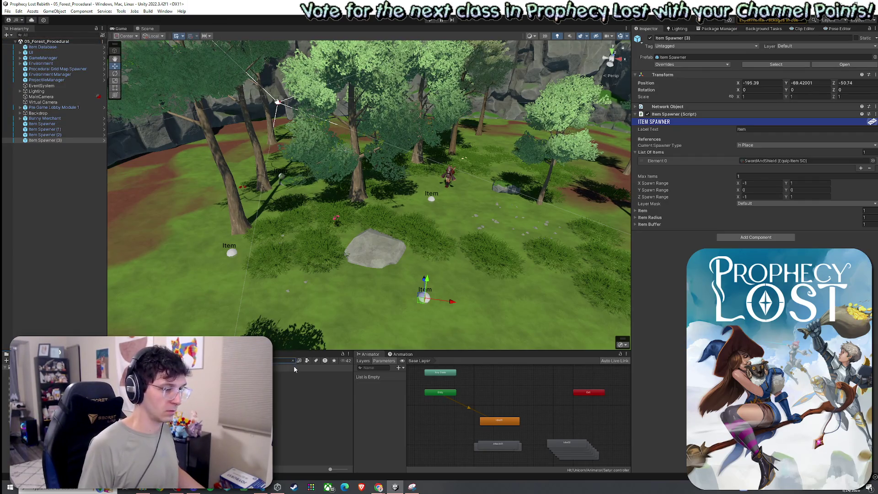
Step: Save and play-test the forest lobby from the title menu, then exit play mode
click(122, 29)
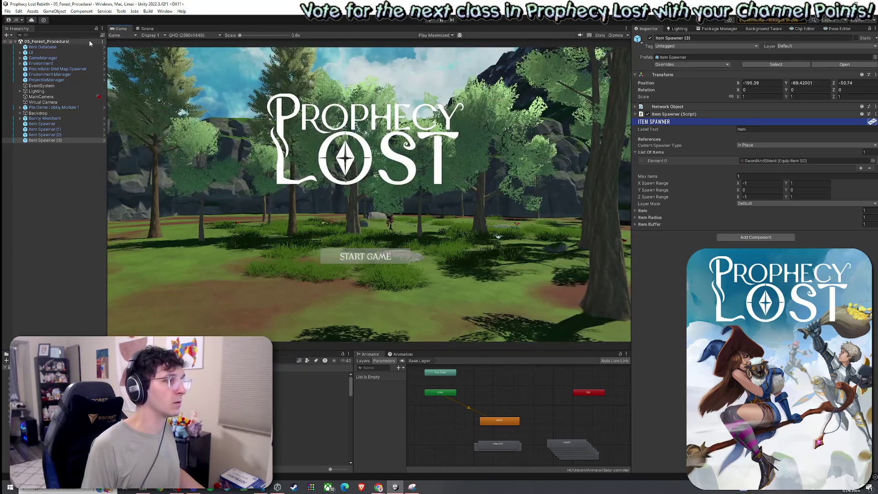
key(ctrl+s)
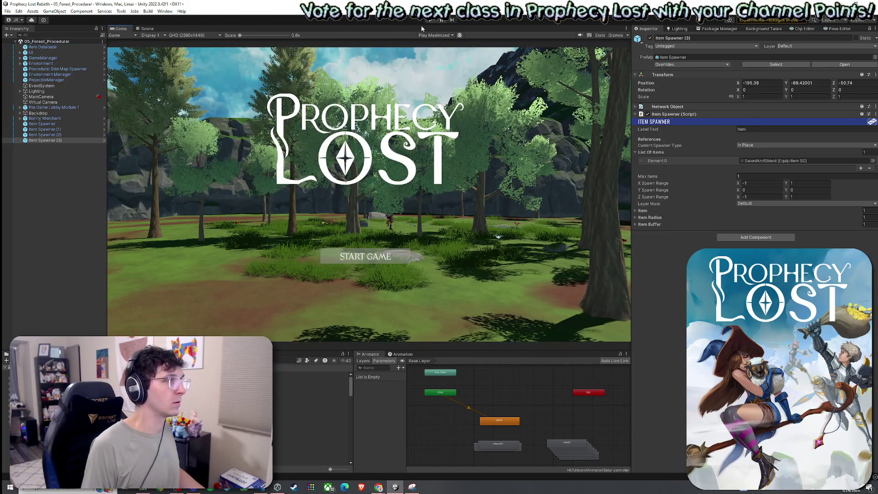
key(ctrl+p)
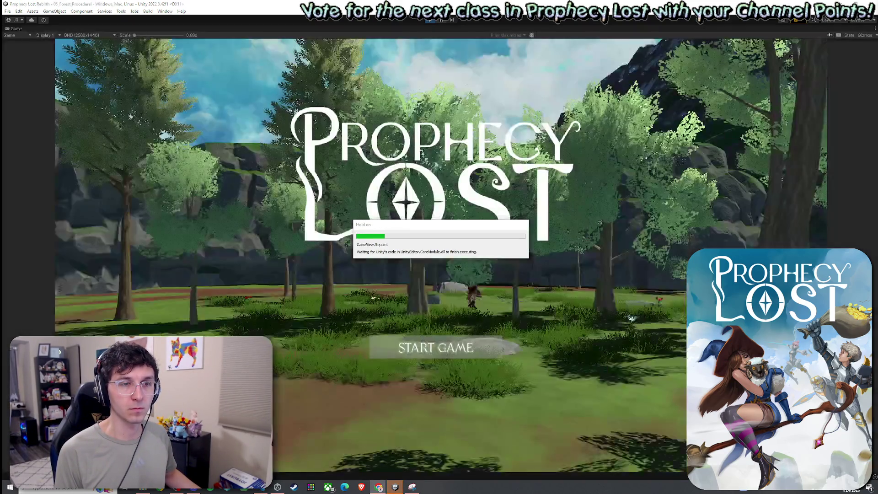
click(452, 350)
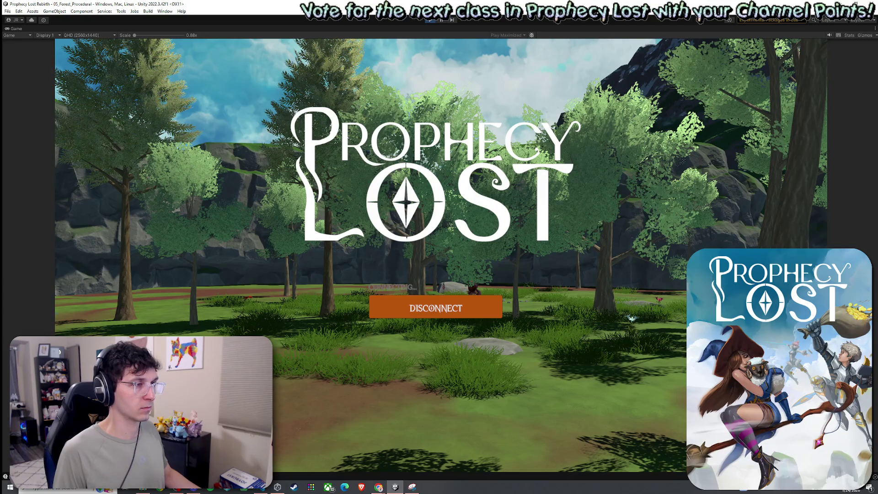
key(w)
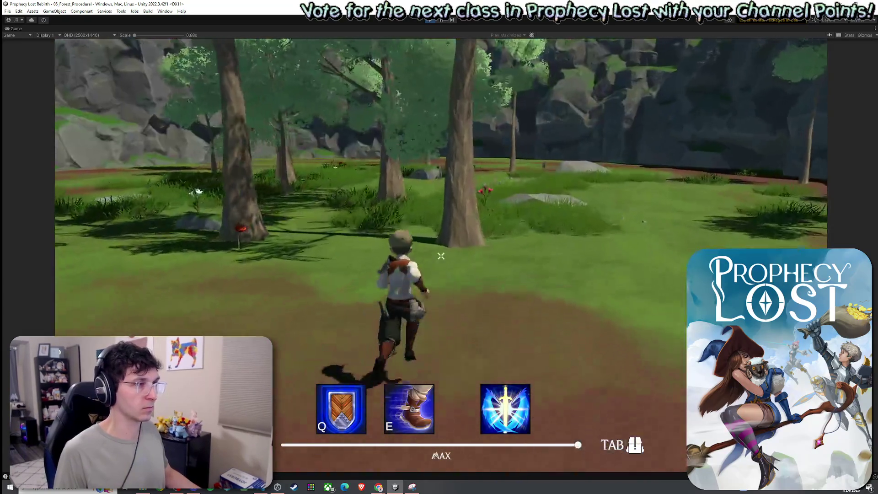
key(super)
key(w)
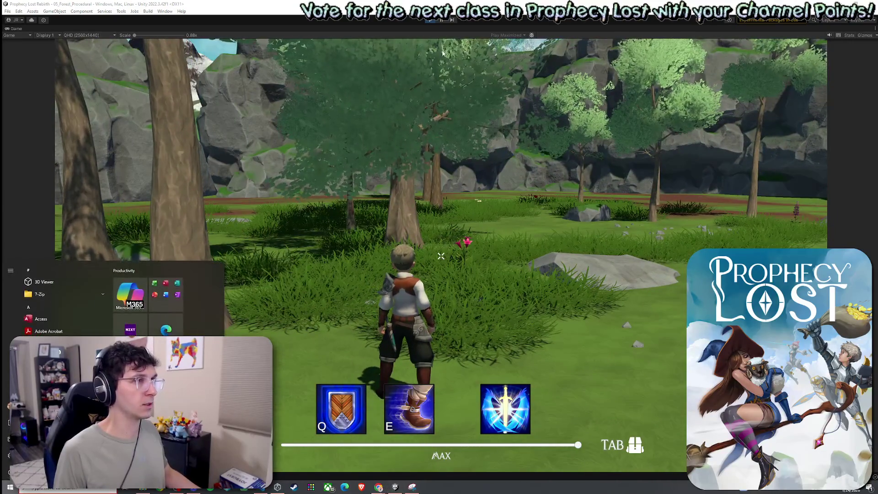
key(ctrl+p)
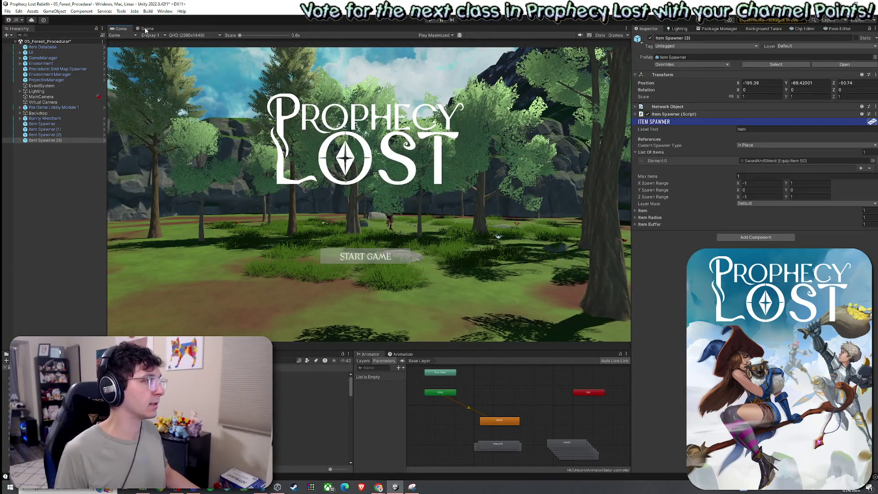
Step: Select and copy the Bunny Merchant and all Item Spawners in the Hierarchy
click(148, 30)
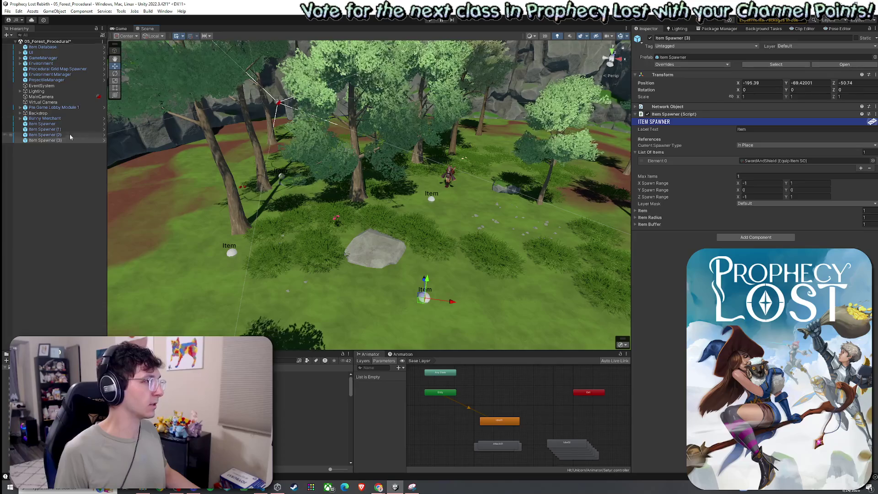
shift+click(44, 118)
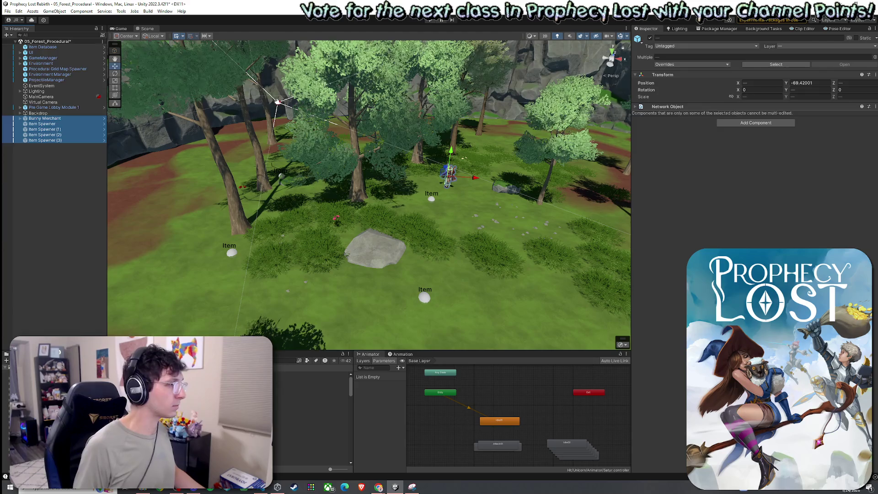
right_click(70, 102)
key(Escape)
Step: Open the Pre Game Lobby Module 1 prefab and lower its SpawnPoints group to Y -46.09
right_click(65, 109)
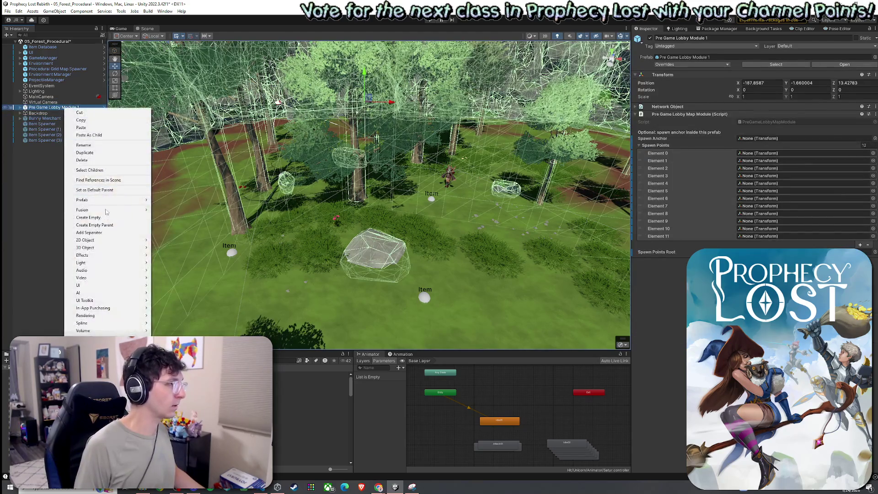
mouse_move(105, 200)
click(173, 219)
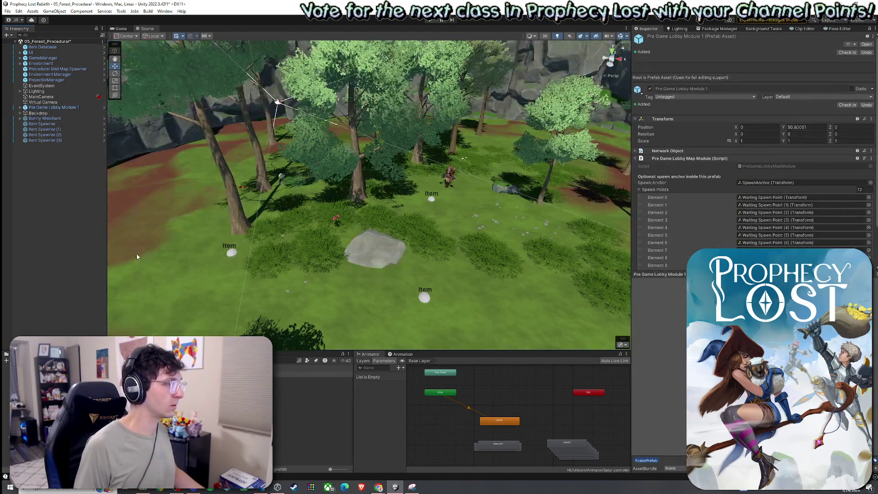
double_click(311, 375)
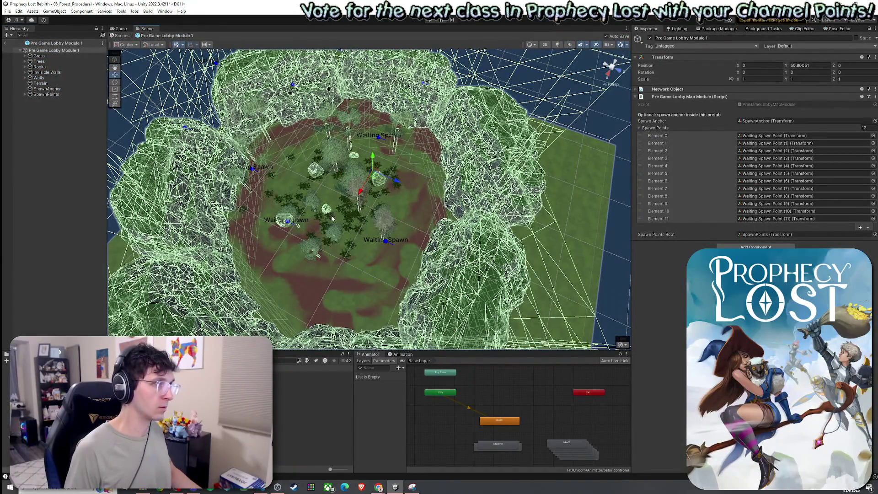
right_click(71, 149)
click(66, 176)
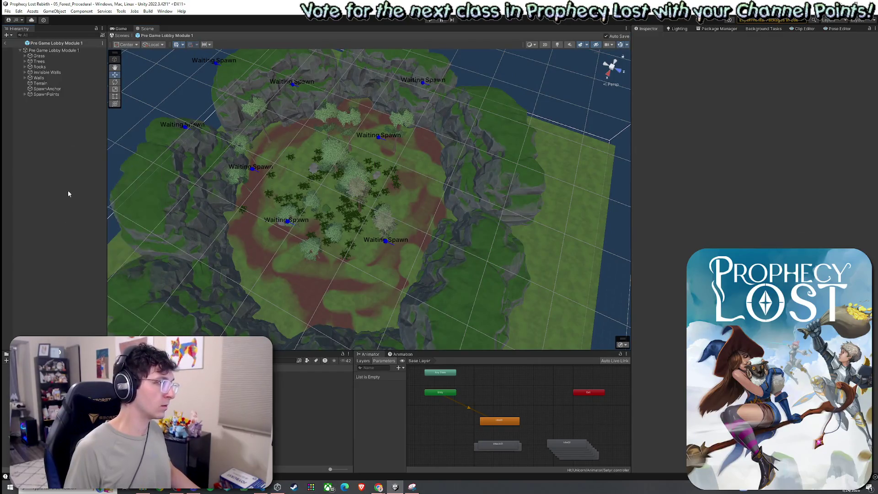
mouse_move(274, 247)
mouse_down()
mouse_move(290, 255)
mouse_move(253, 241)
mouse_move(255, 249)
mouse_up()
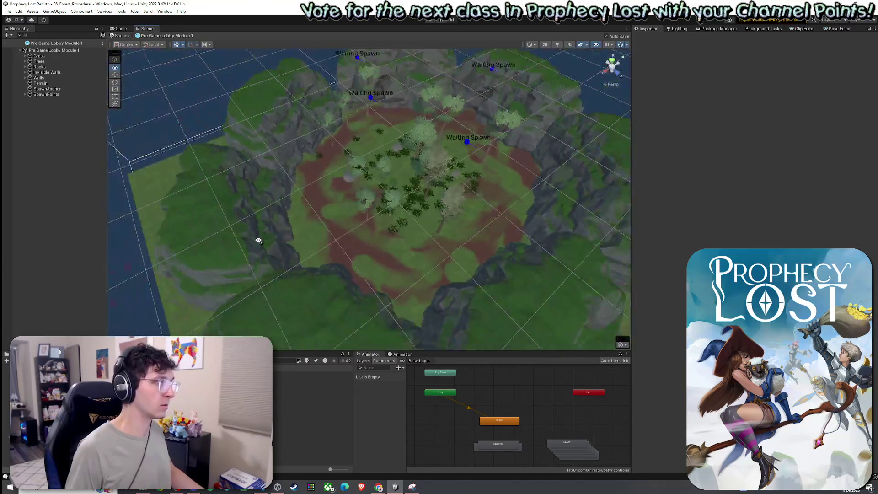
scroll(255, 250, down, 5)
click(402, 98)
mouse_move(461, 114)
mouse_down()
mouse_move(460, 137)
mouse_move(417, 154)
mouse_move(305, 126)
mouse_move(306, 160)
mouse_move(265, 189)
mouse_move(249, 142)
mouse_move(104, 171)
mouse_up()
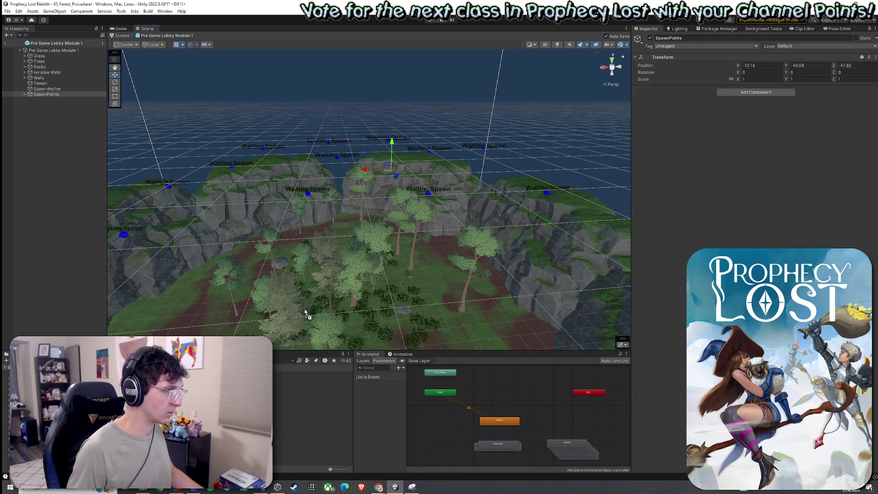
Step: Paste the Bunny Merchant and Item Spawner into the prefab and duplicate the spawner
key(ctrl+z)
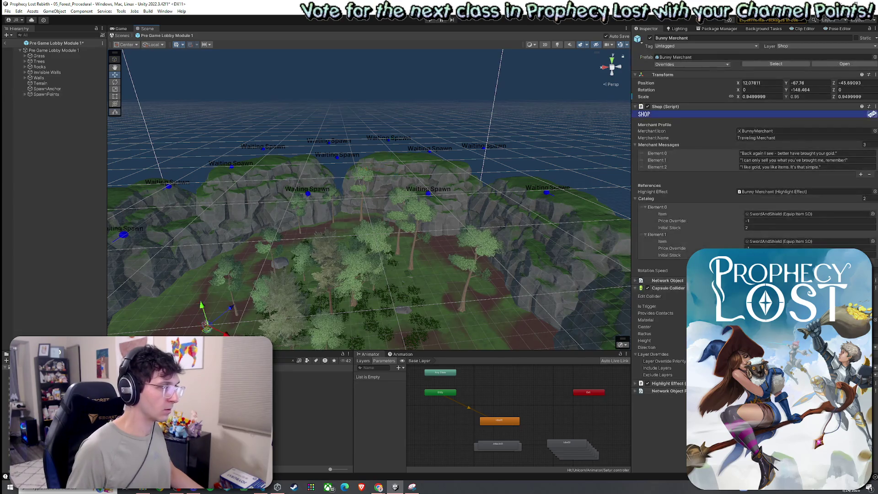
key(f)
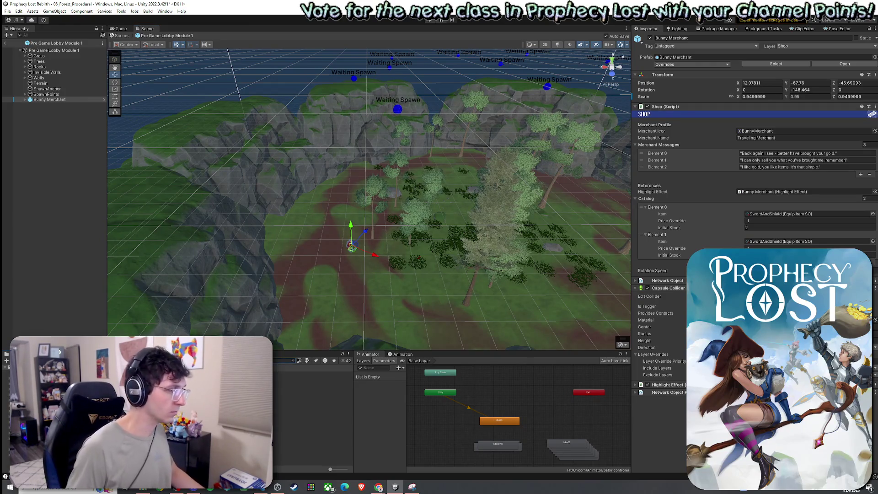
key(ctrl+z)
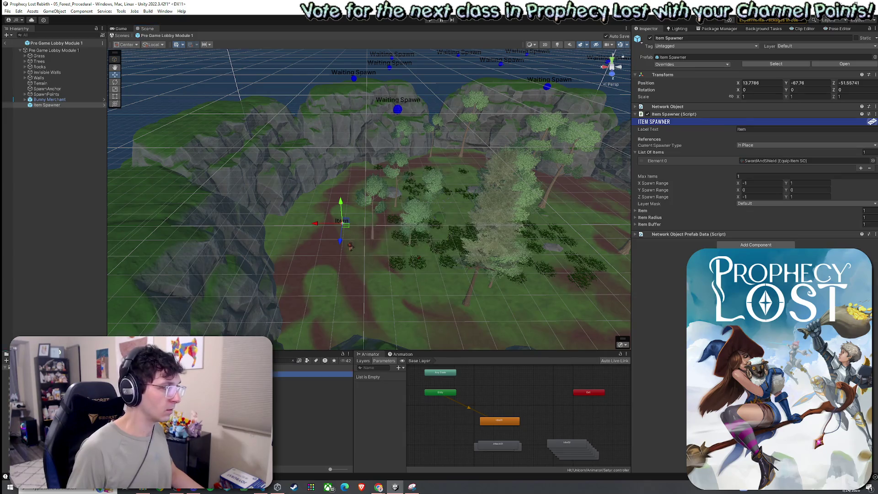
drag(384, 294, 384, 292)
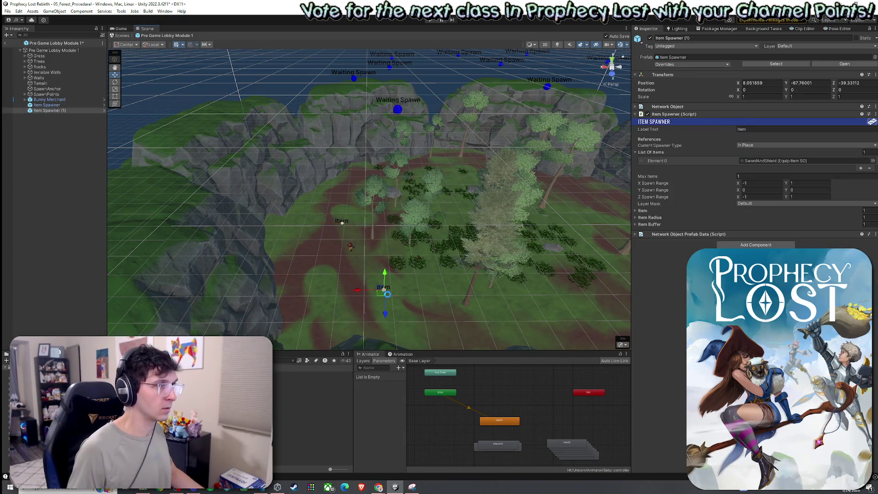
Step: Select all the waiting spawn points under SpawnPoints and save the prefab
click(25, 94)
click(55, 99)
shift+click(62, 160)
drag(316, 186, 330, 187)
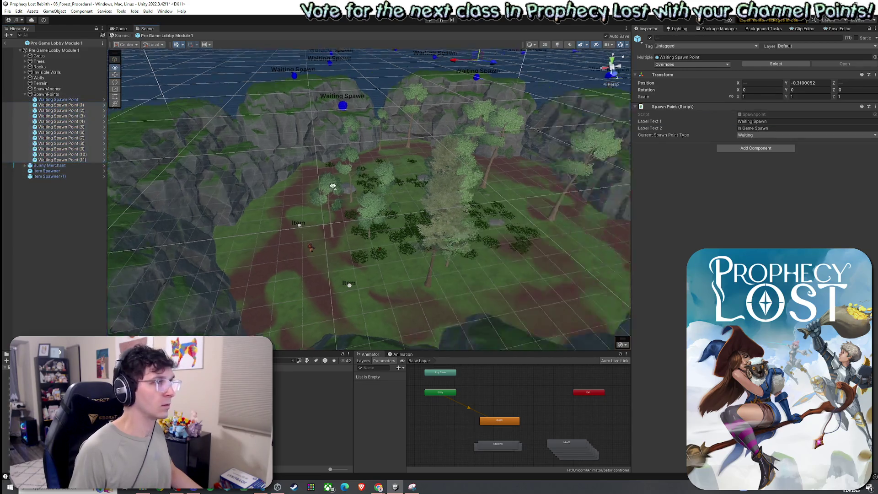
scroll(331, 186, down, 5)
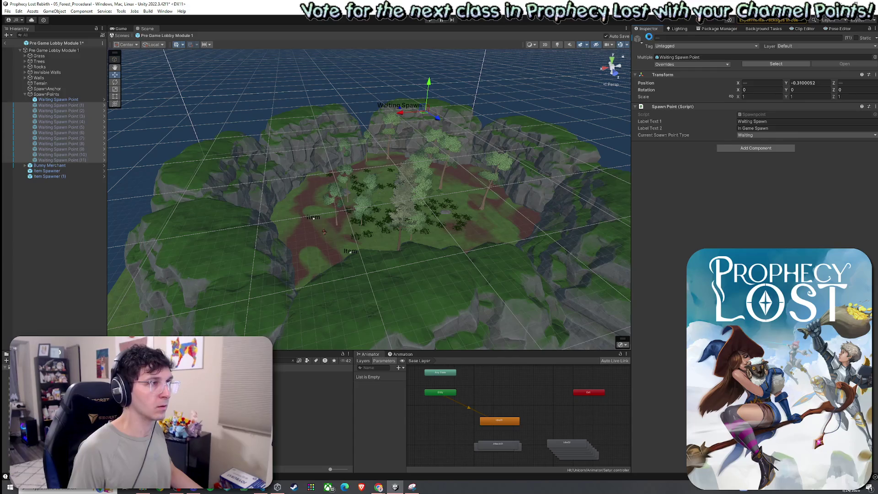
key(ctrl+s)
Step: Move the first Waiting Spawn Point into the clearing and save the lobby prefab
click(58, 99)
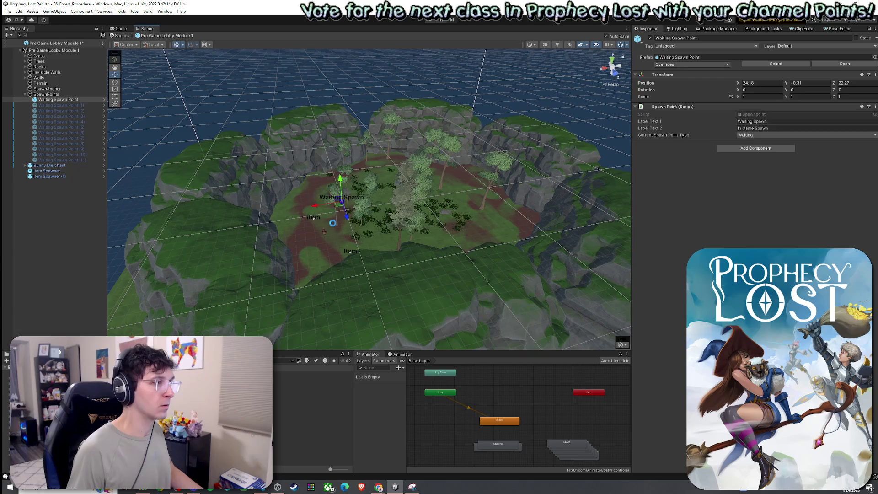
scroll(333, 222, up, 3)
mouse_move(333, 223)
mouse_down()
mouse_move(371, 227)
mouse_move(427, 171)
mouse_up()
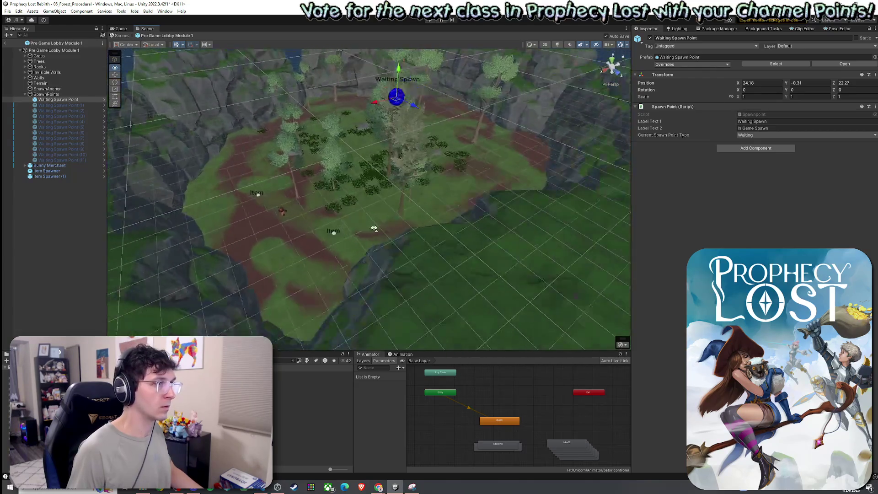
scroll(518, 199, down, 5)
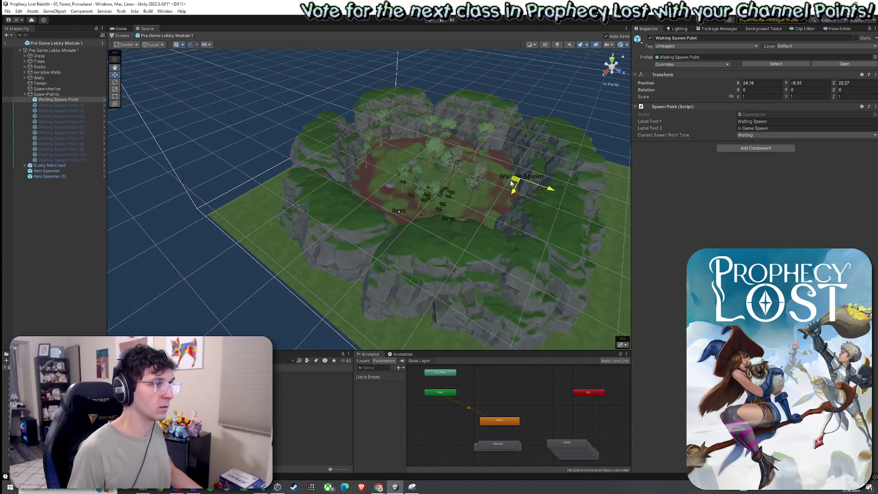
key(ctrl+s)
click(7, 11)
click(20, 47)
Step: Back in 05_Forest_Procedural, delete the Bunny Merchant through Item Spawner (3)
click(6, 44)
click(7, 11)
click(53, 119)
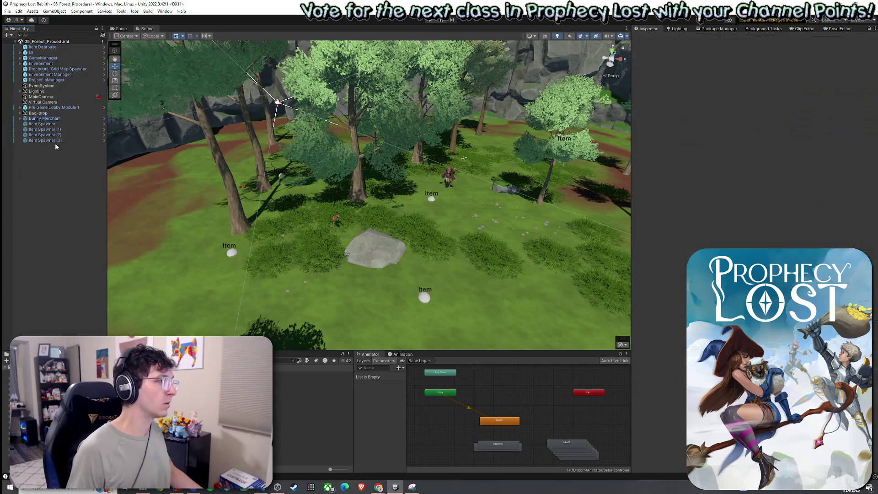
shift+click(69, 140)
key(Delete)
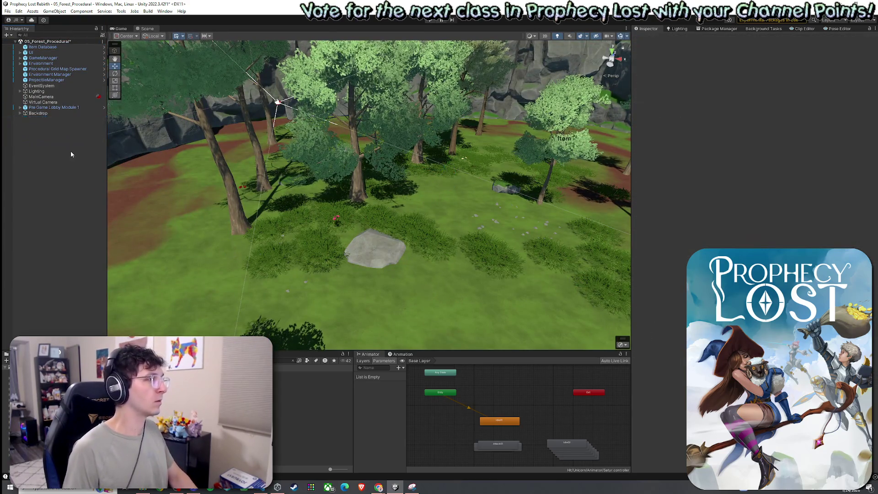
Step: Enter play mode and start the game from the title screen
click(7, 11)
click(431, 20)
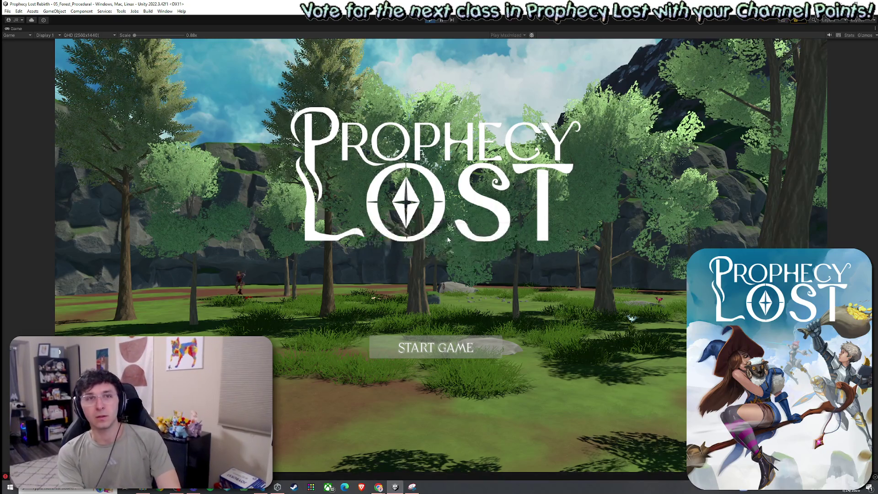
click(457, 349)
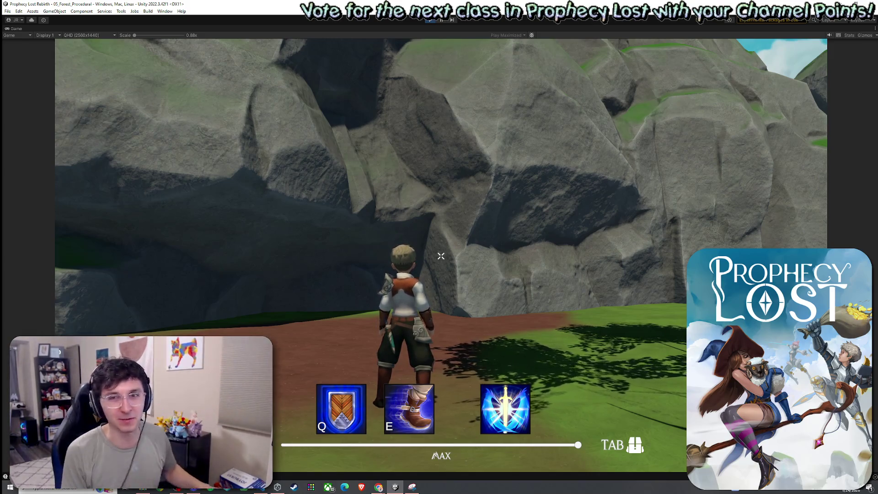
Step: Run through the forest to the Traveling Merchant, then open and close its shop
key(w)
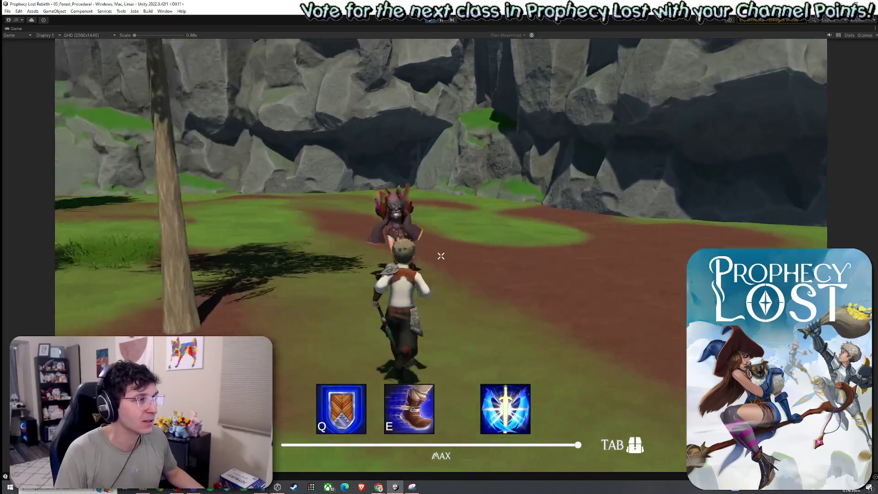
key(f)
key(Escape)
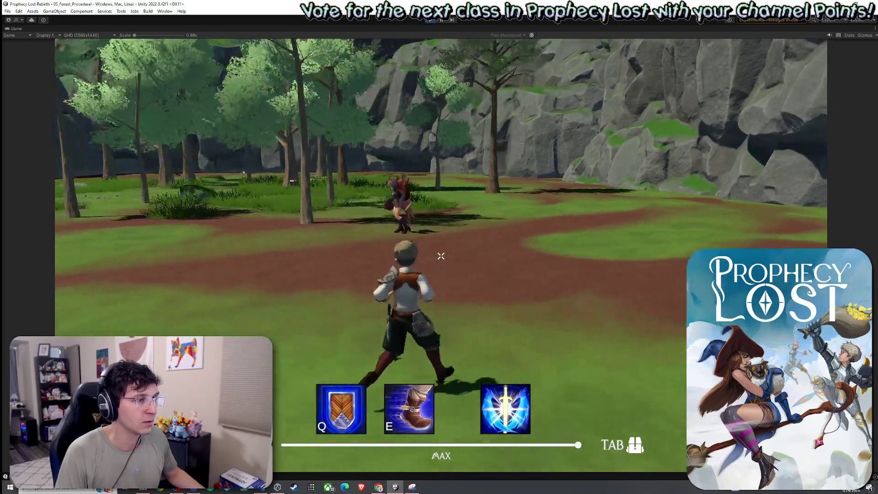
Step: Leave the match for the title screen and stop the play test
key(super)
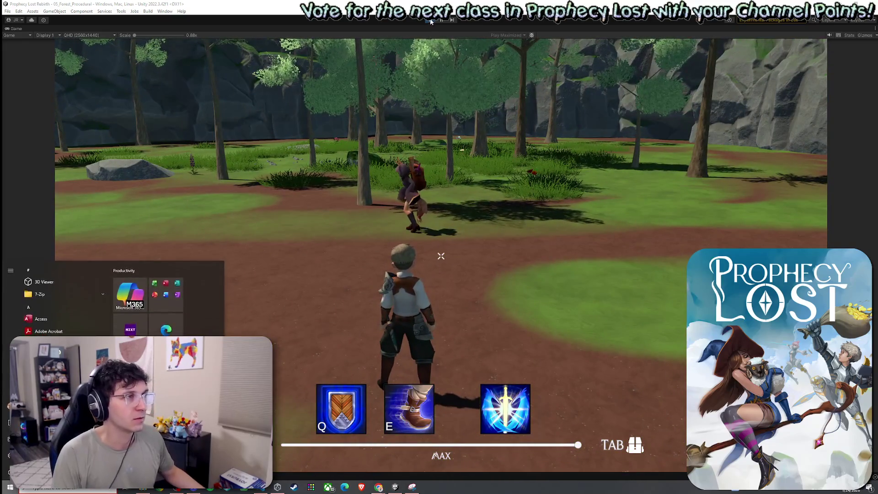
click(460, 92)
key(ctrl+p)
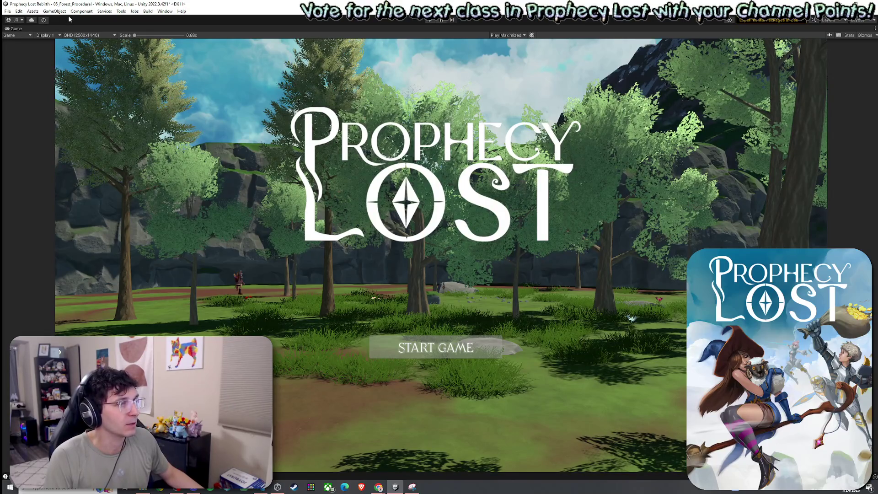
key(ctrl+p)
Step: Show the Scene view and orbit toward the merchant and two Item spawners in the clifftop clearing
click(8, 11)
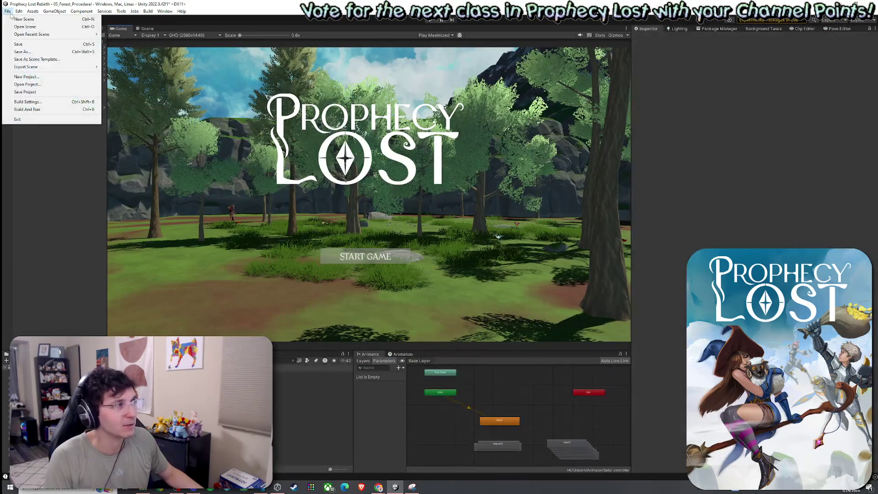
click(28, 44)
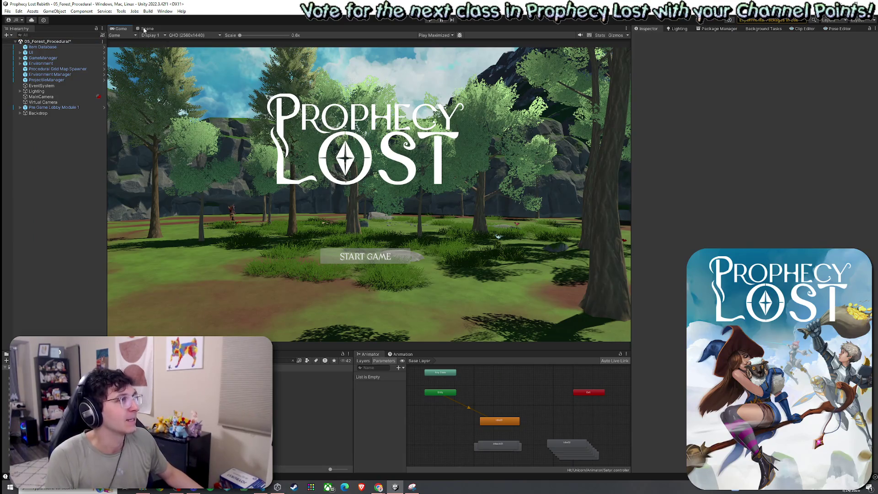
click(146, 29)
drag(325, 240, 386, 195)
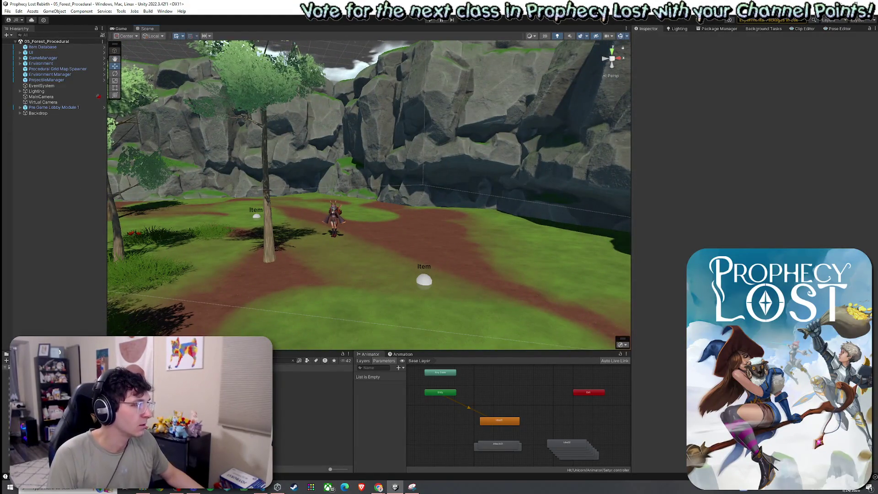